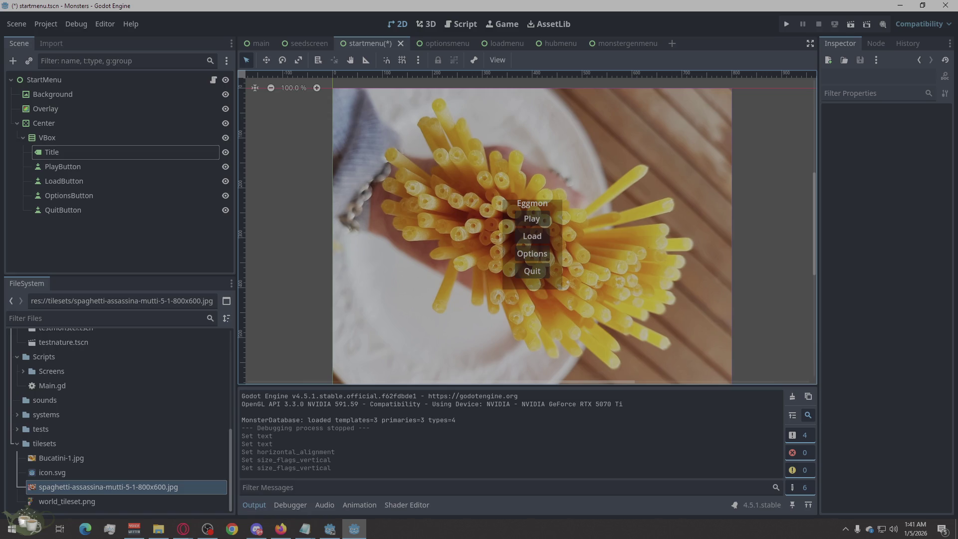
# Step: Open StartMenu.gd to review its button signals, then switch to the main scene
pyautogui.click(148, 168)
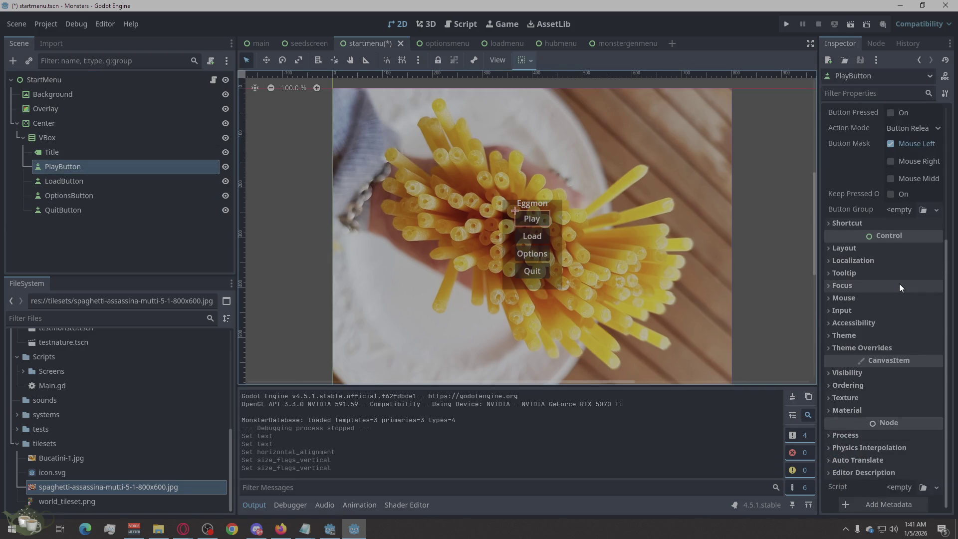
pyautogui.scroll(5, 899, 284)
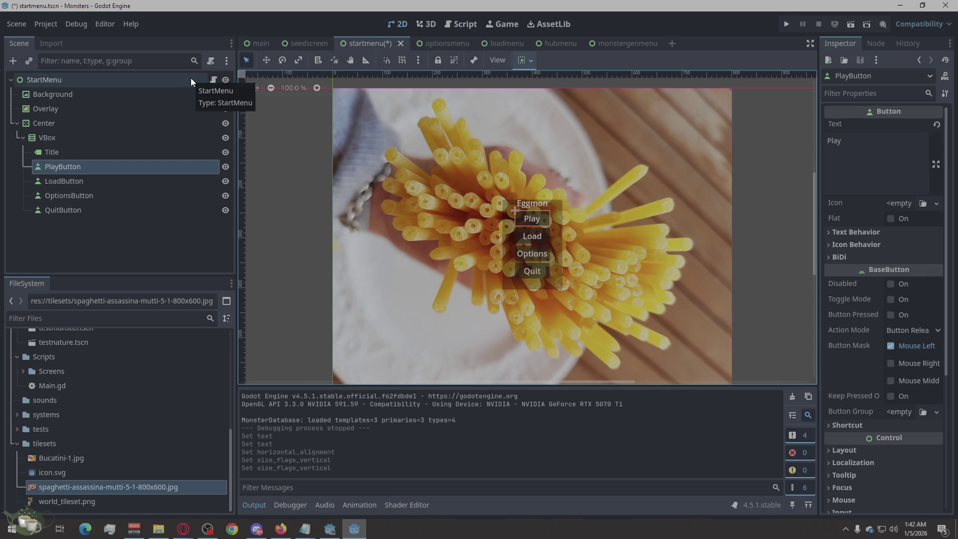
pyautogui.click(209, 84)
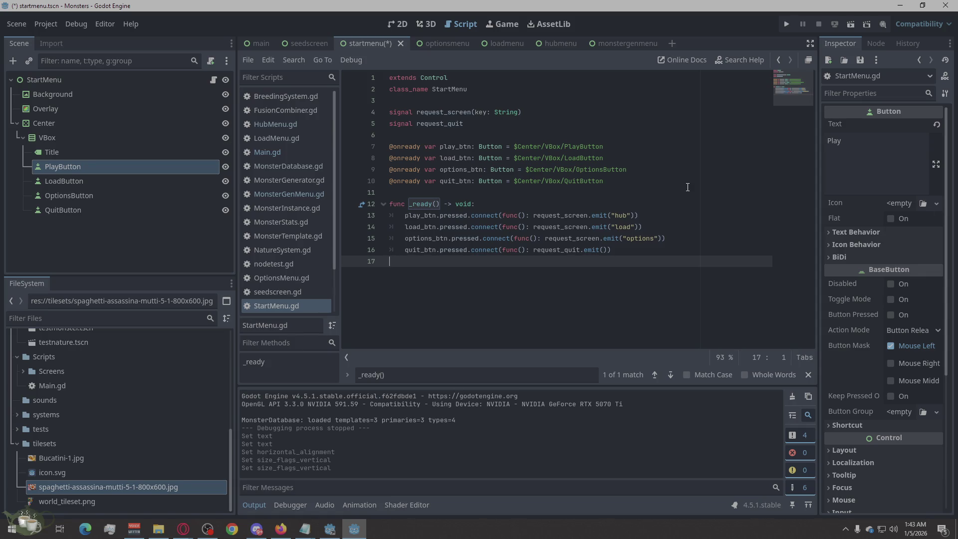
pyautogui.click(267, 40)
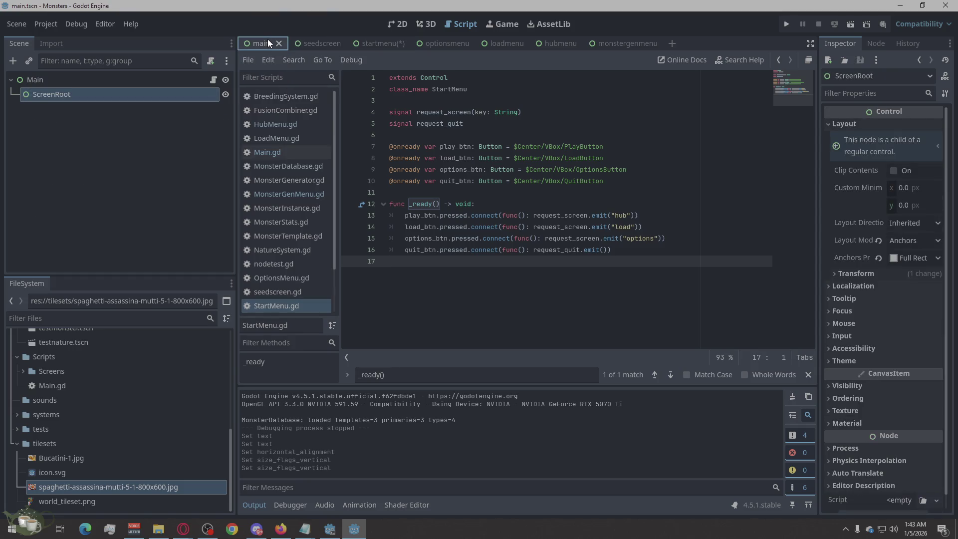
# Step: Return to the startmenu scene in the 2D view and select the VBox node
pyautogui.click(399, 24)
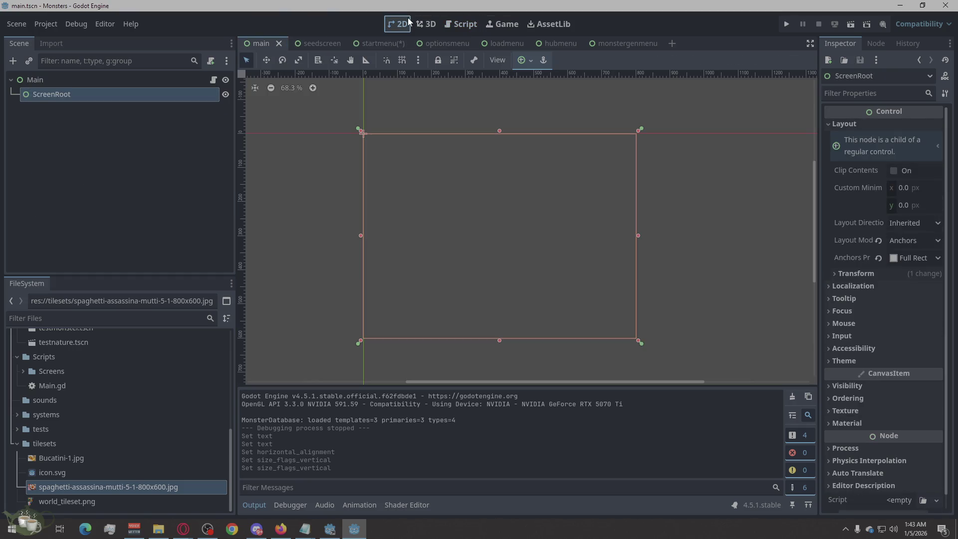
pyautogui.click(386, 42)
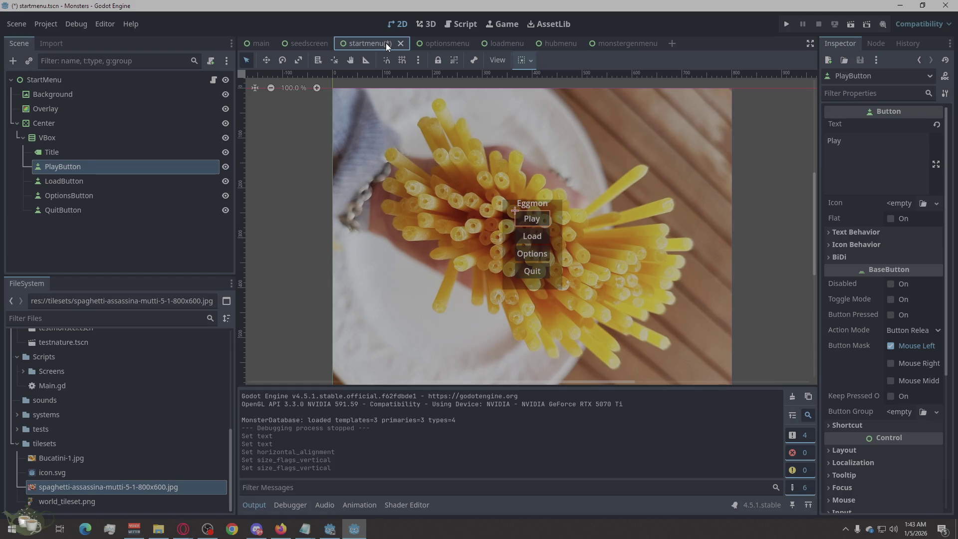
pyautogui.click(66, 136)
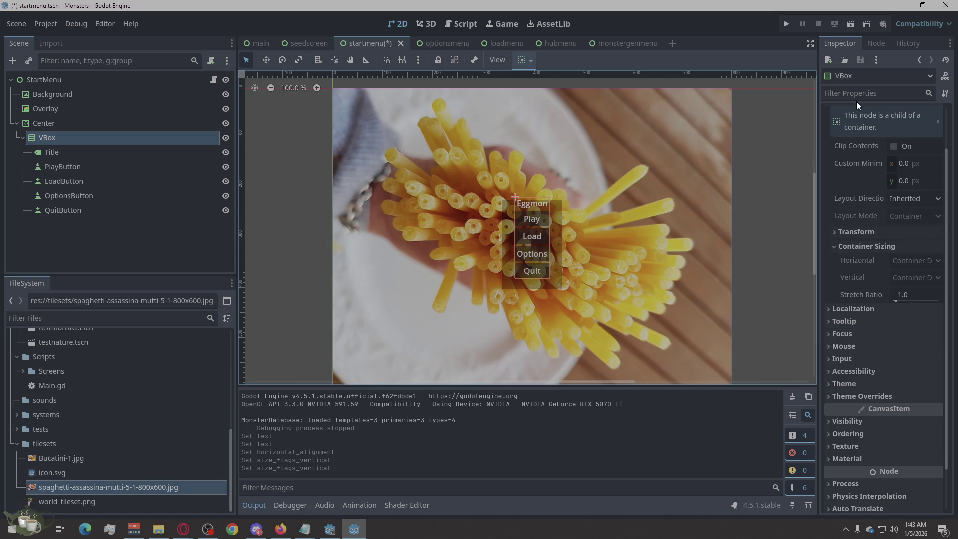
# Step: Browse the VBox's Layout, Transform and Container Sizing sections, keeping layout direction Inherited
pyautogui.click(838, 231)
pyautogui.click(837, 232)
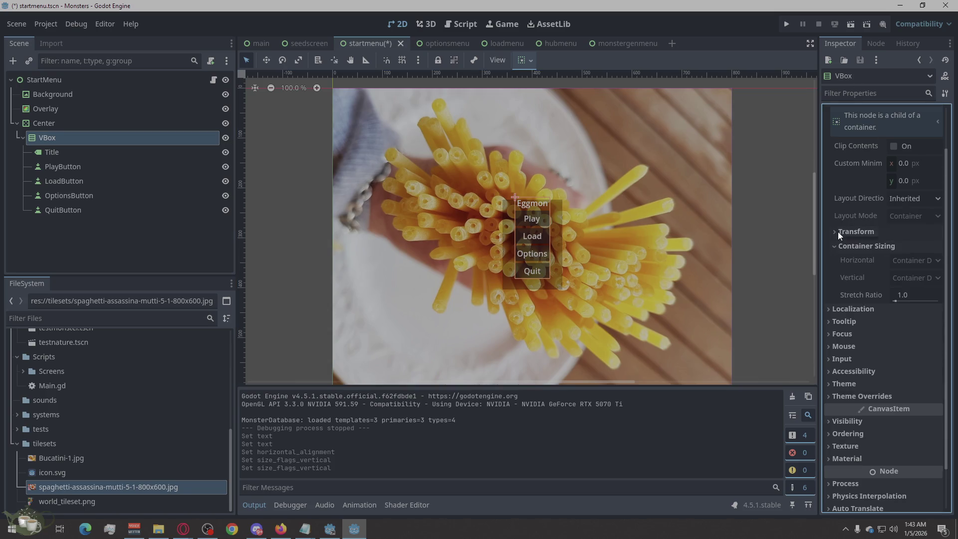
pyautogui.click(833, 245)
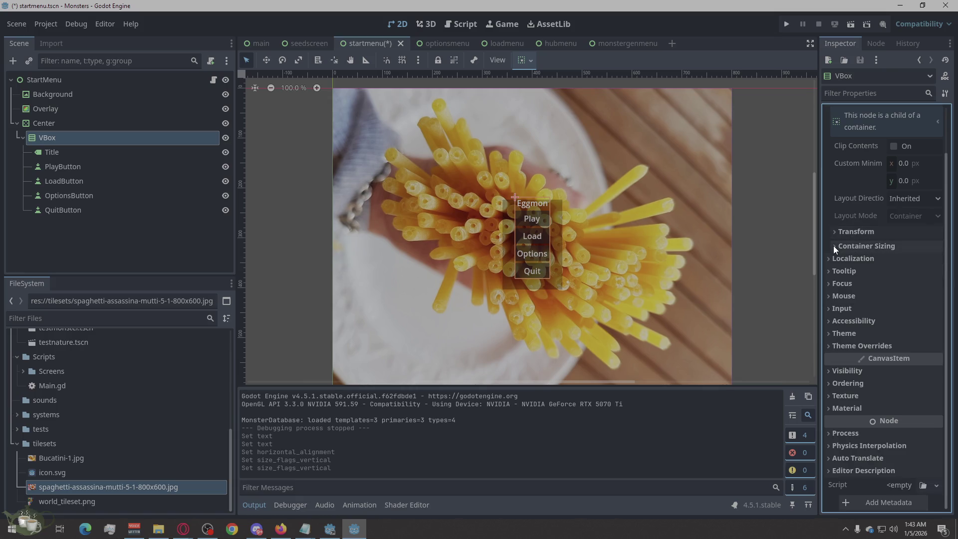
pyautogui.scroll(2, 854, 187)
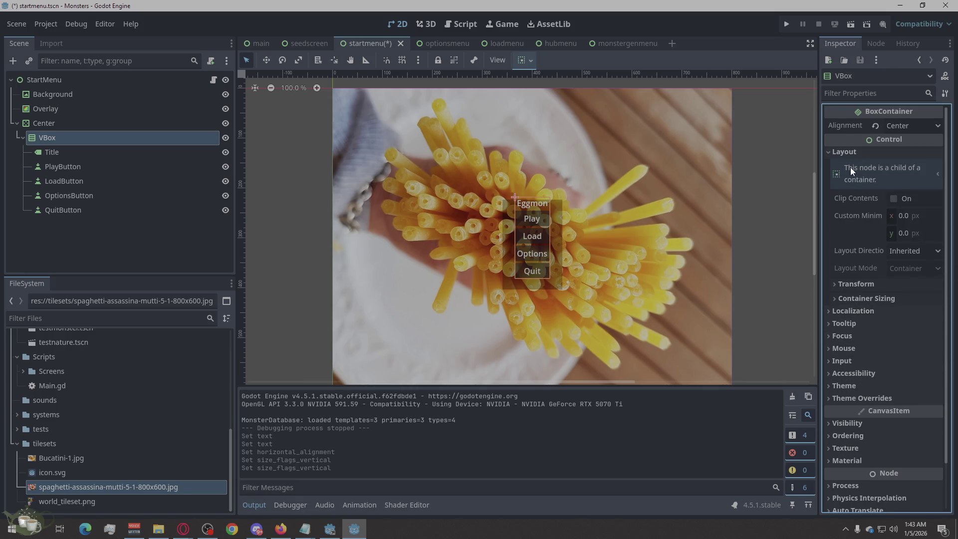
pyautogui.click(830, 154)
pyautogui.click(830, 153)
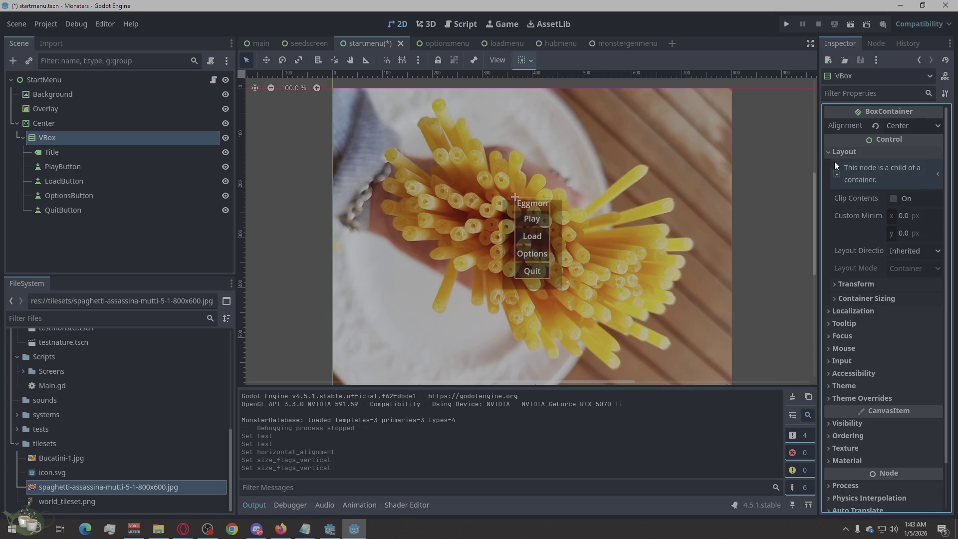
pyautogui.click(838, 301)
pyautogui.click(839, 289)
pyautogui.click(838, 289)
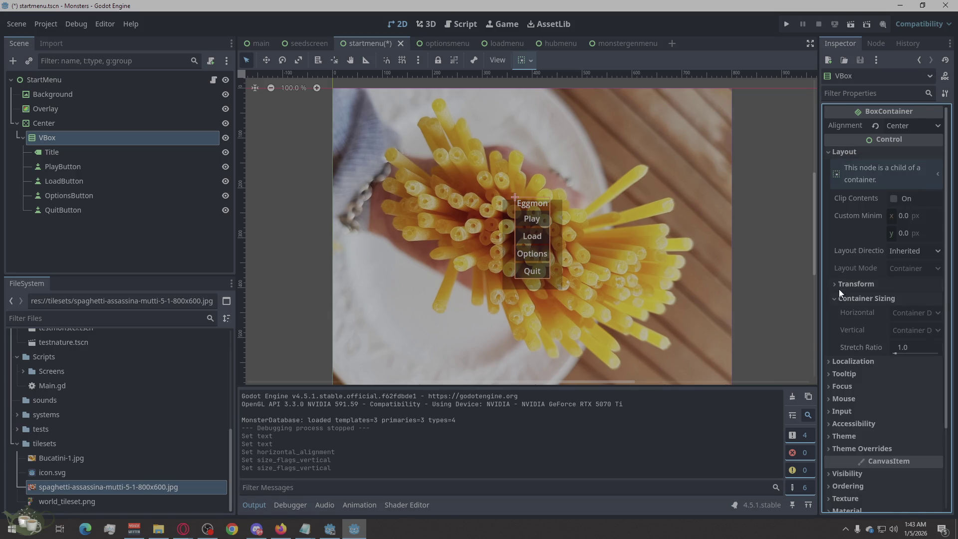
pyautogui.click(837, 298)
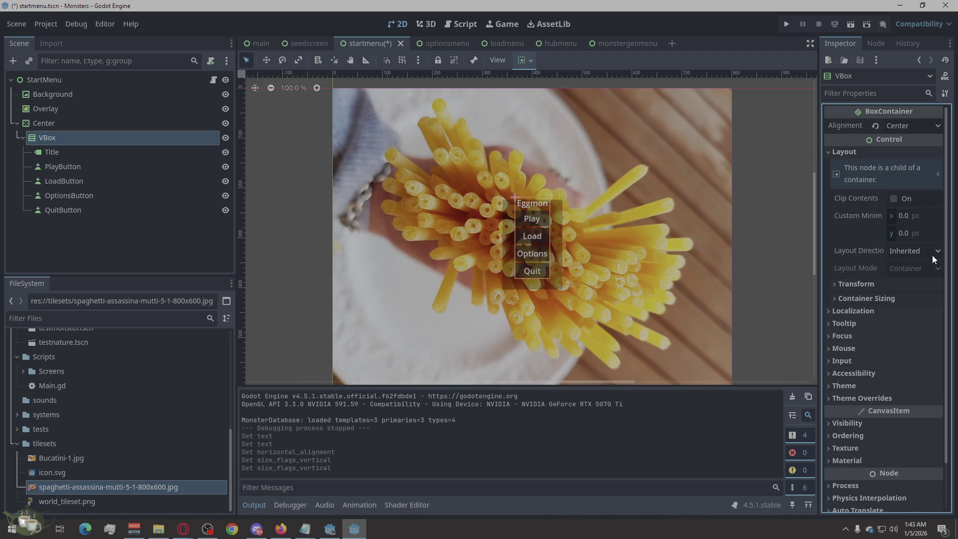
pyautogui.click(912, 253)
pyautogui.click(896, 250)
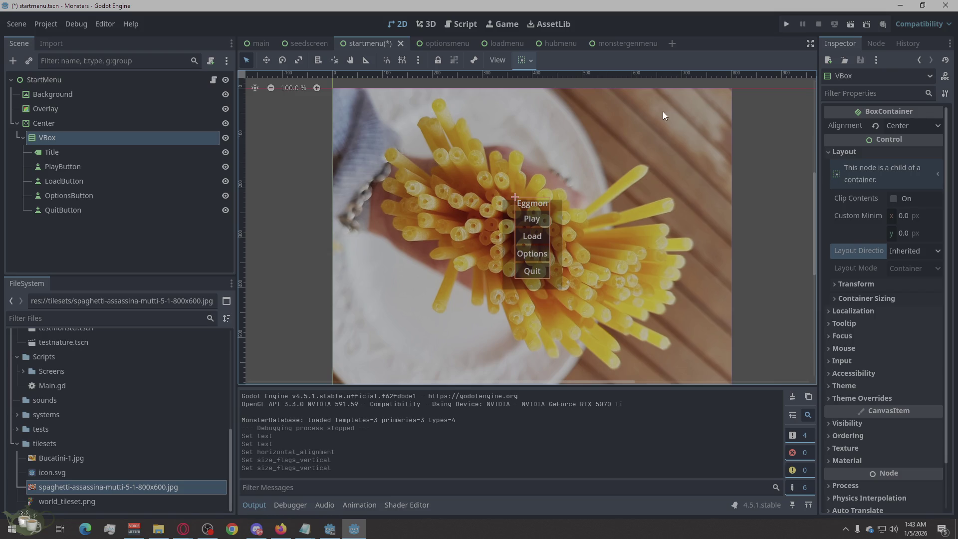
pyautogui.scroll(-3, 887, 299)
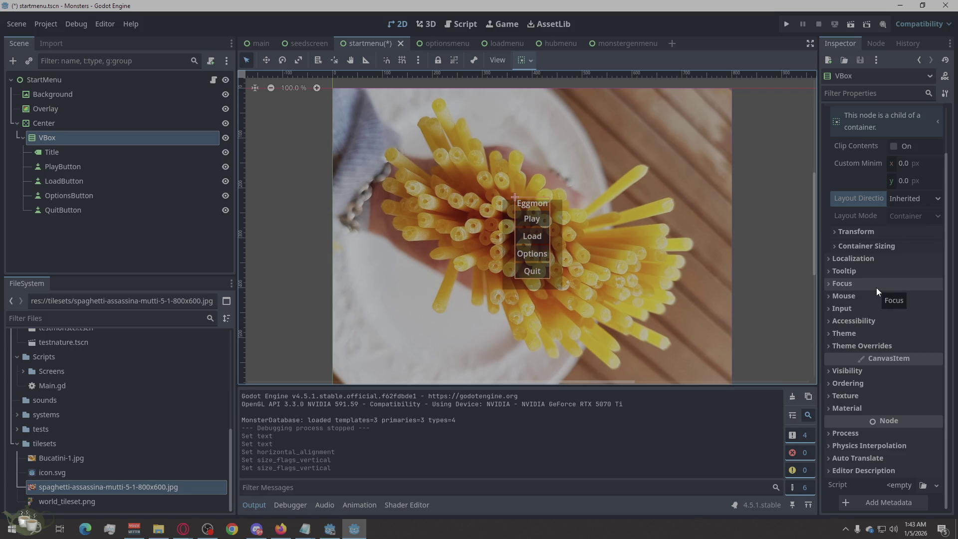
# Step: Enable the VBox's Theme Overrides > Constants > Separation and set it to 12
pyautogui.click(870, 344)
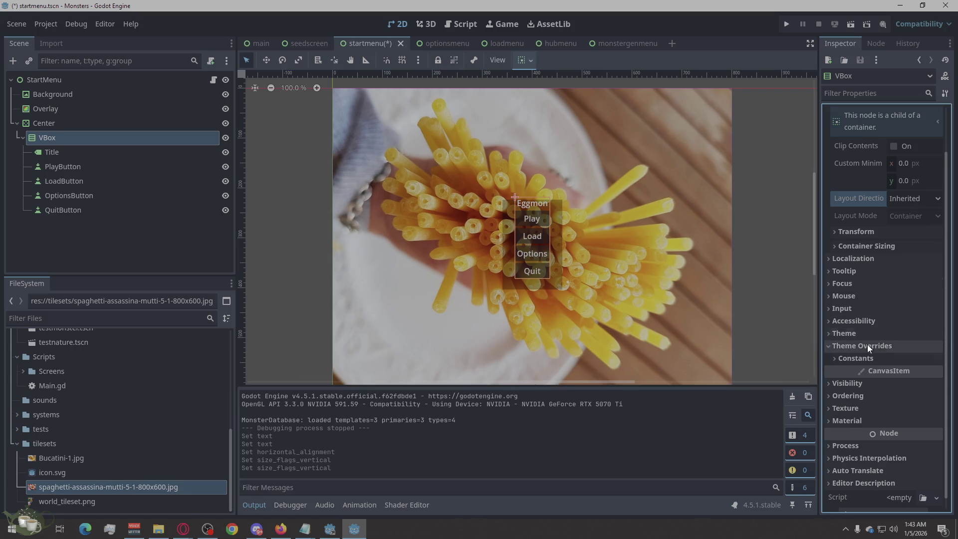
pyautogui.click(862, 357)
pyautogui.scroll(-2, 863, 267)
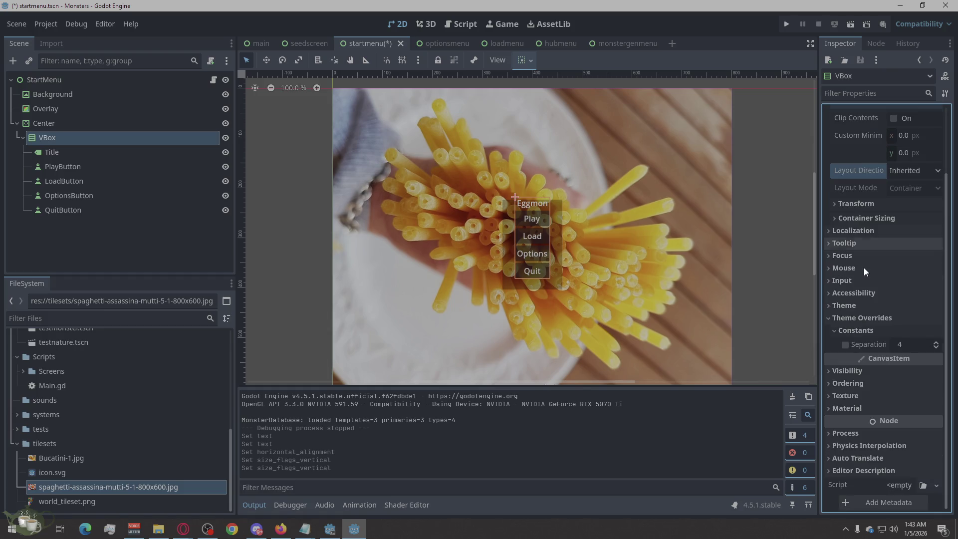
pyautogui.click(912, 343)
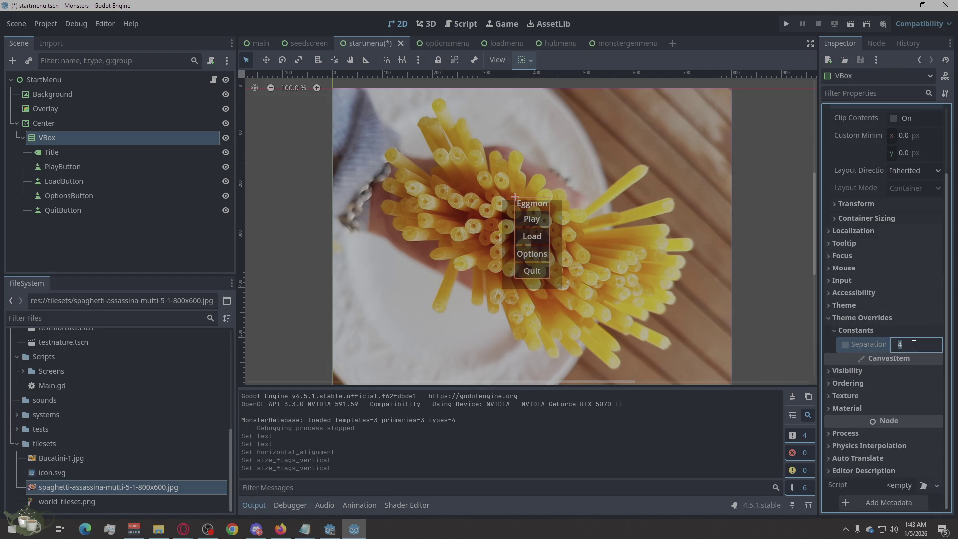
pyautogui.write('12')
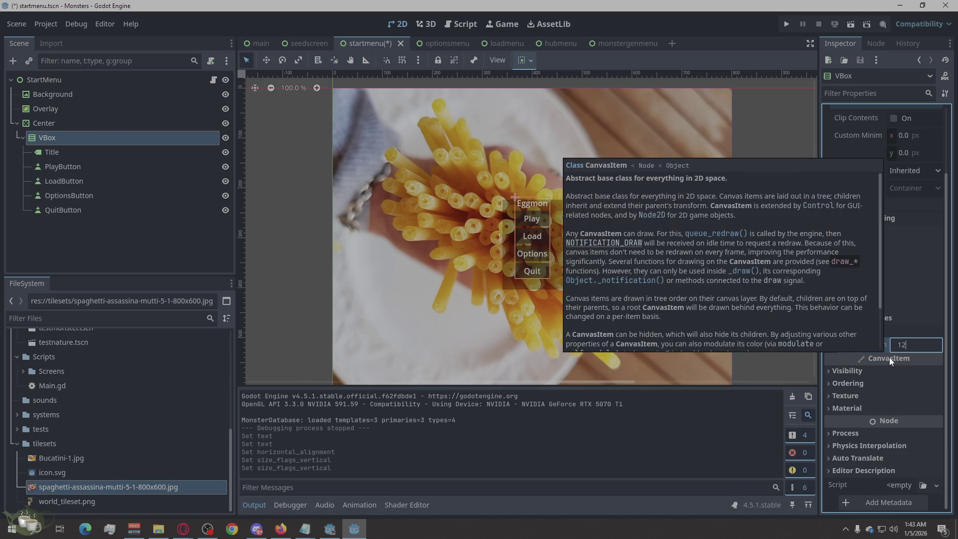
pyautogui.press('Return')
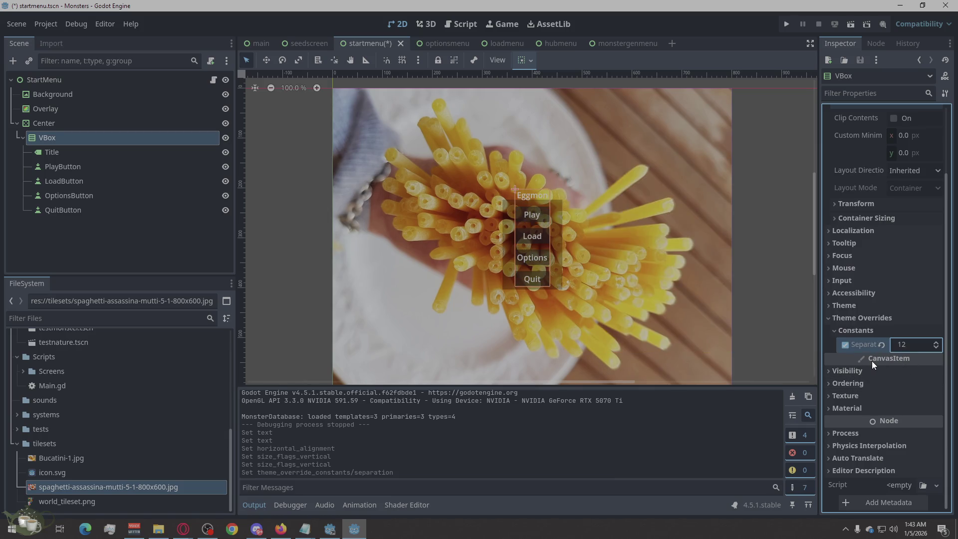
pyautogui.click(624, 341)
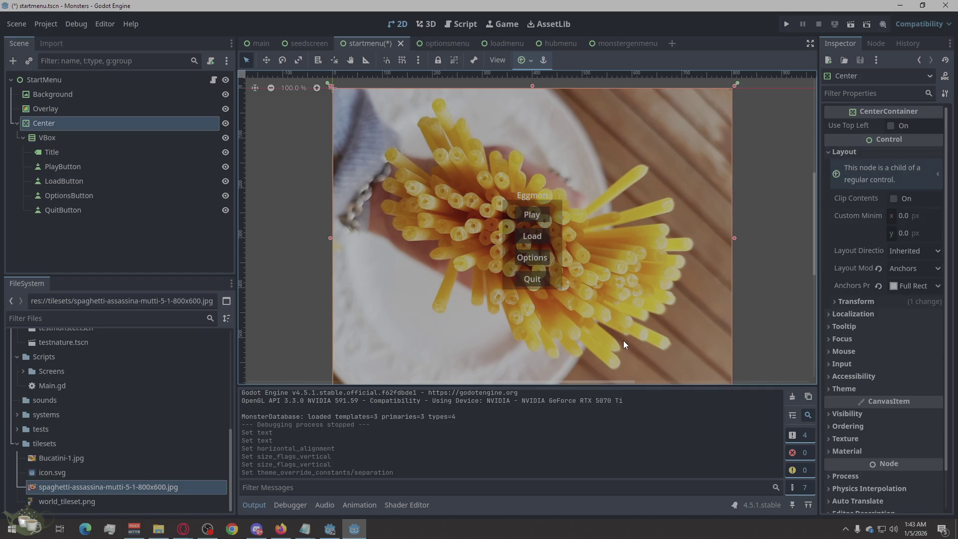
# Step: Select the Overlay and set its position to 340, 190
pyautogui.click(758, 247)
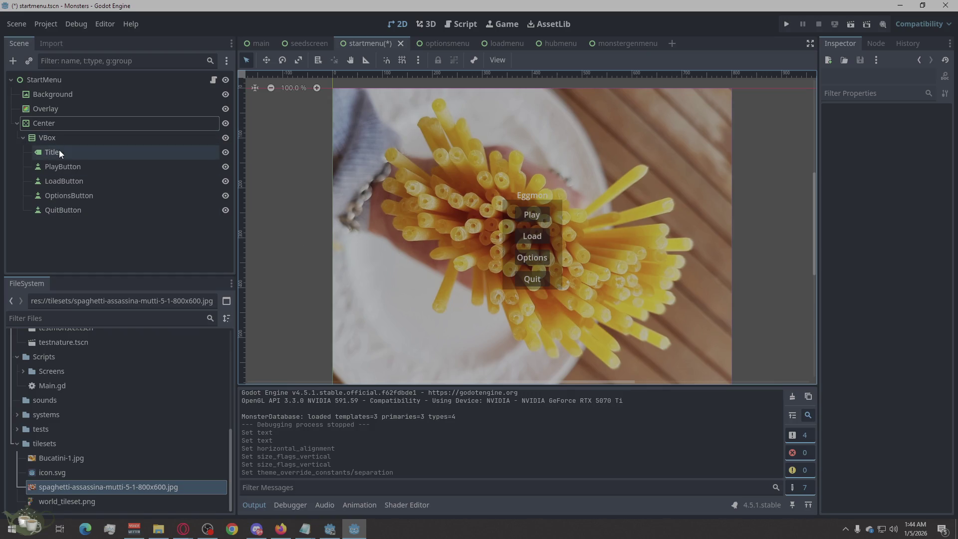
pyautogui.click(82, 109)
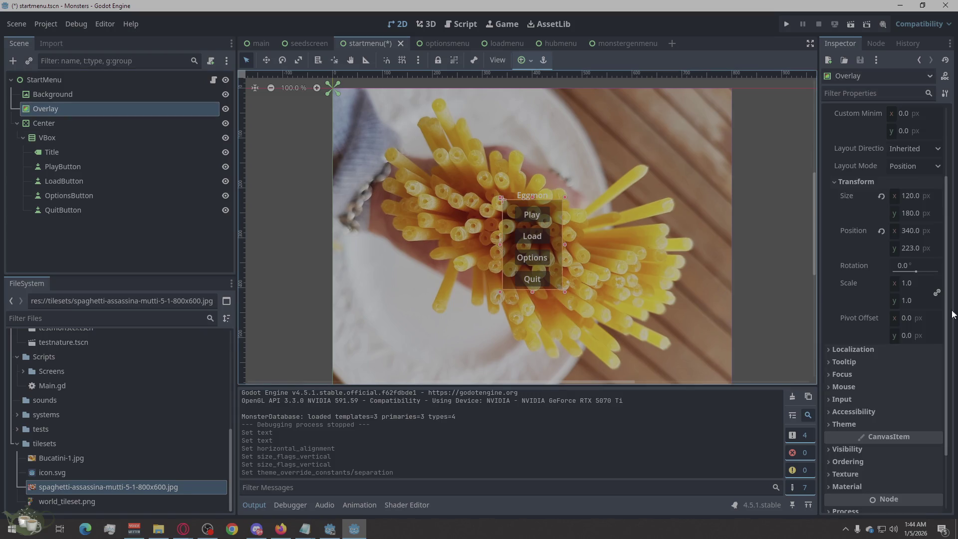
pyautogui.click(910, 228)
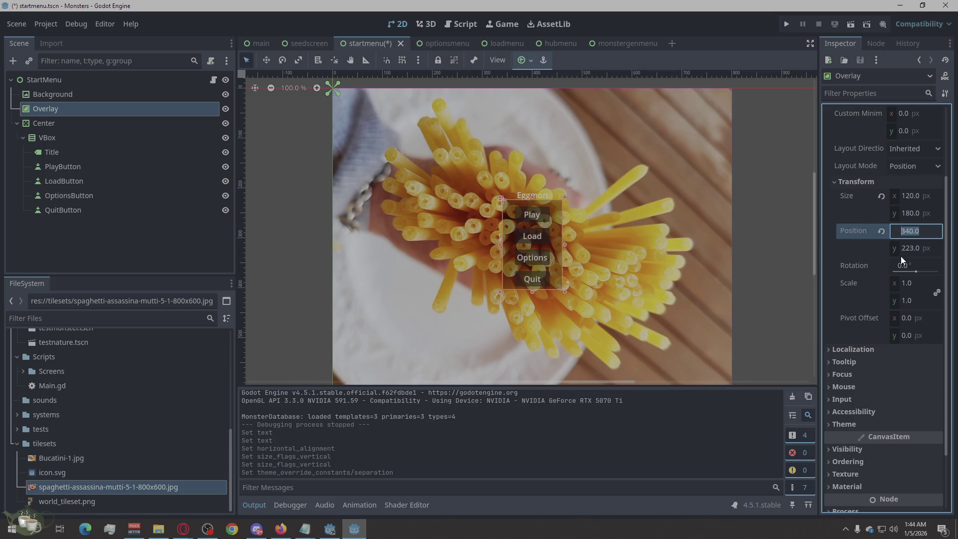
pyautogui.write('40')
pyautogui.press('Return')
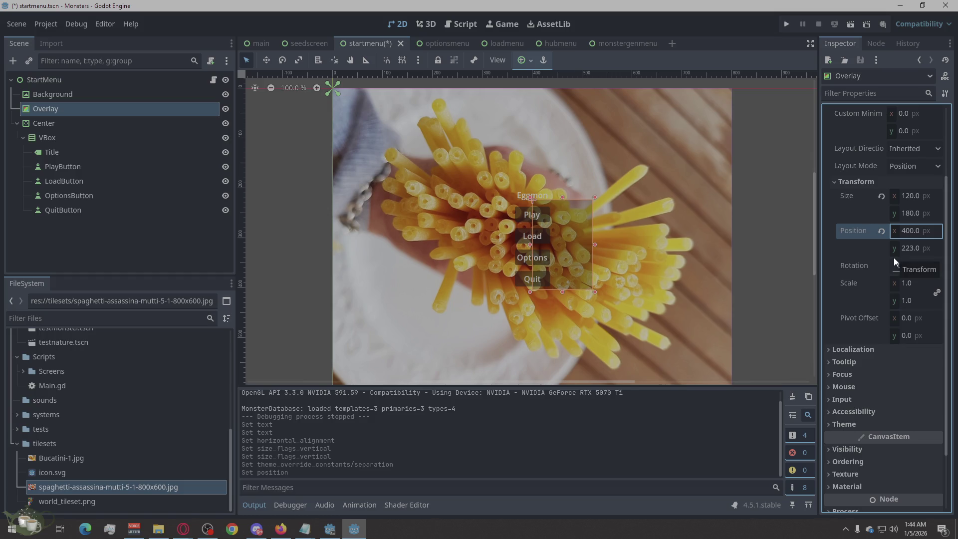
pyautogui.press('Return')
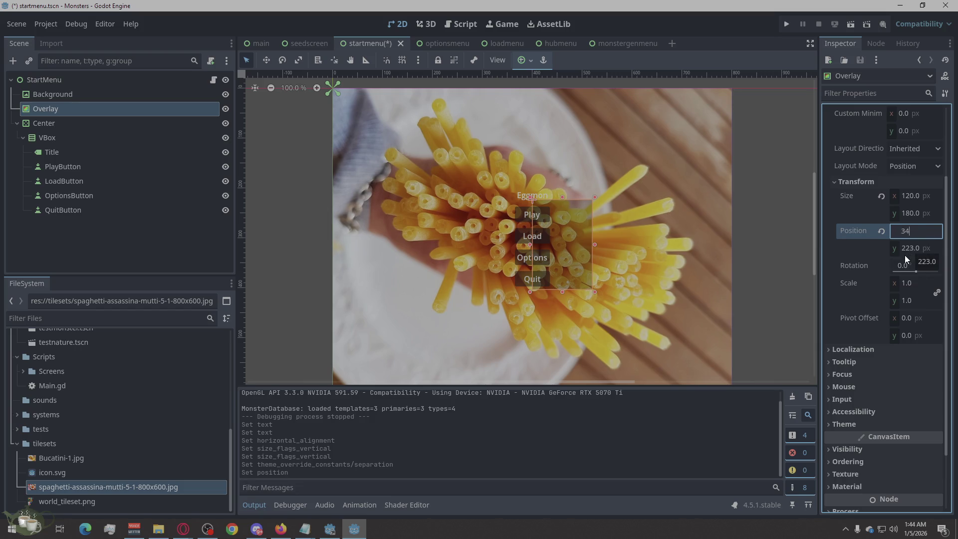
pyautogui.press('Return')
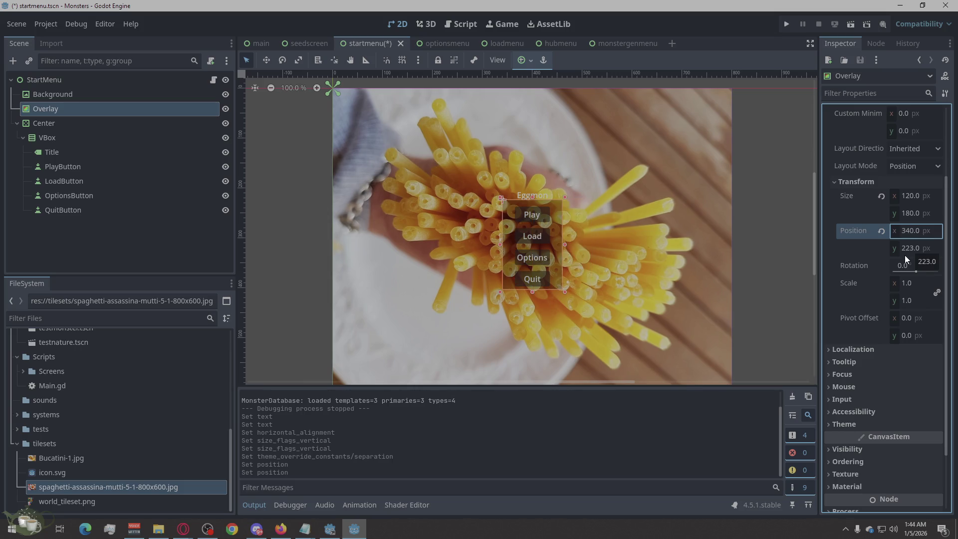
pyautogui.click(913, 213)
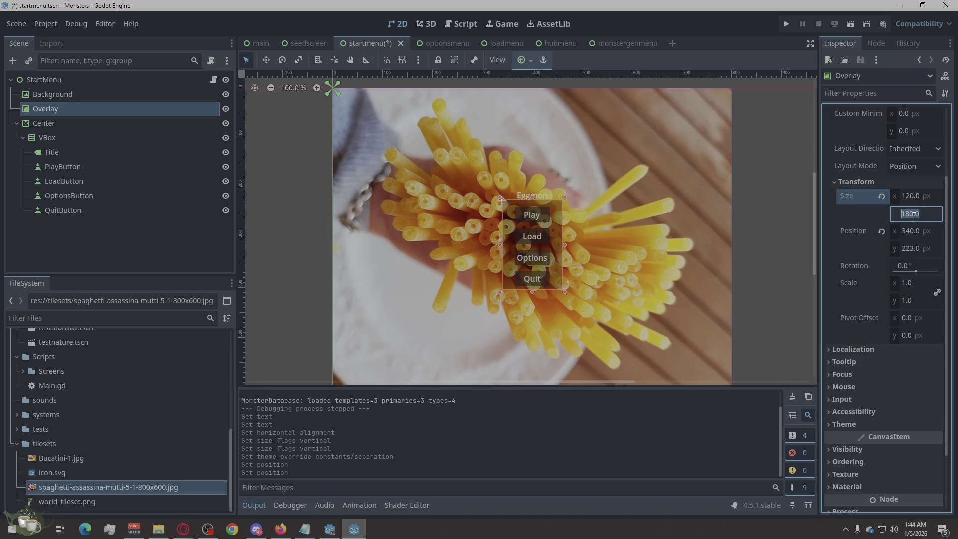
pyautogui.click(909, 249)
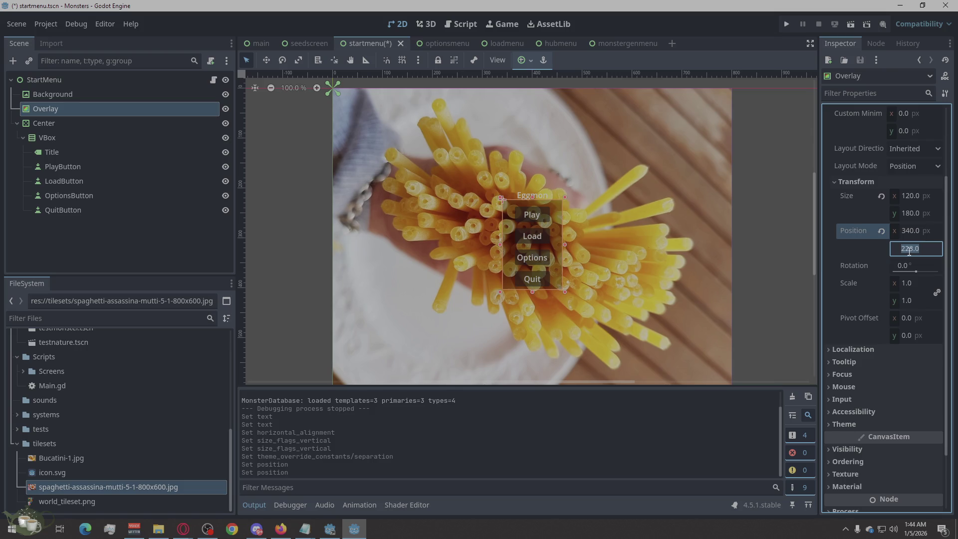
pyautogui.write('2')
pyautogui.press('BackSpace')
pyautogui.write('190')
pyautogui.press('Return')
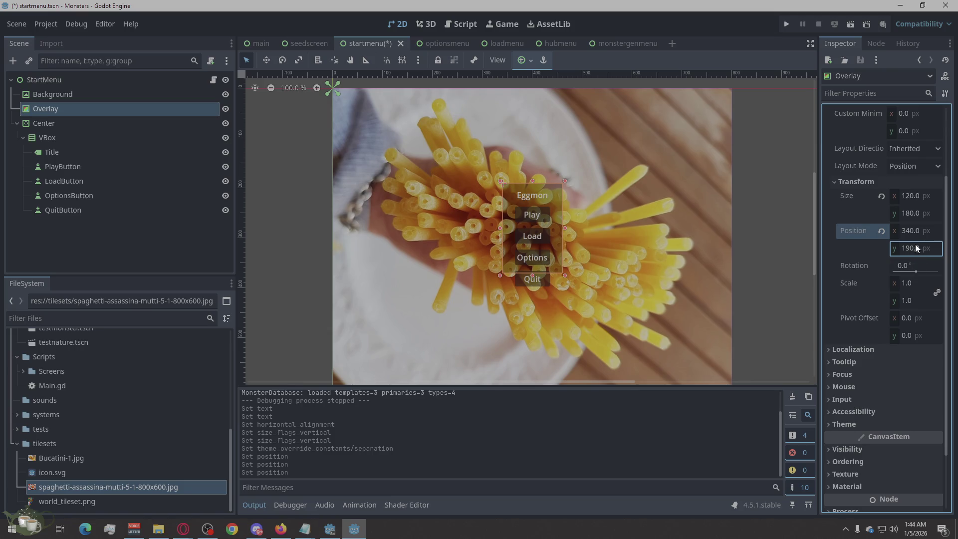
# Step: Adjust the Overlay's height through 200, 220 and 230 to a final 225 px
pyautogui.click(910, 212)
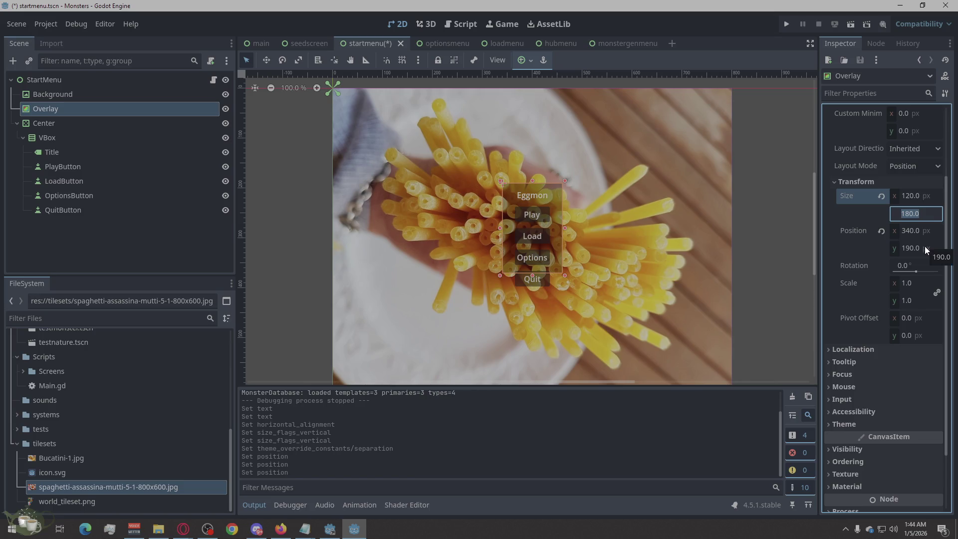
pyautogui.write('2')
pyautogui.write('00')
pyautogui.press('Return')
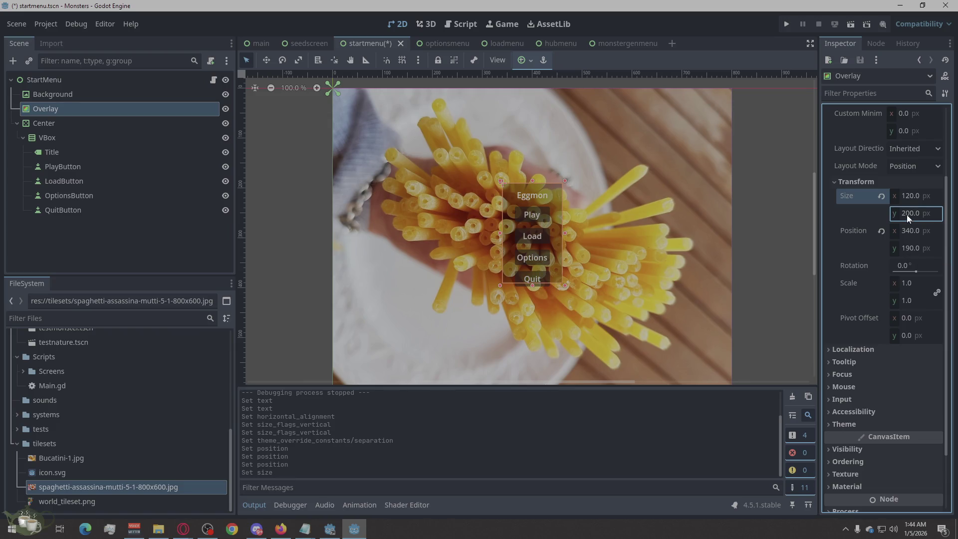
pyautogui.doubleClick(911, 215)
pyautogui.write('22')
pyautogui.press('Return')
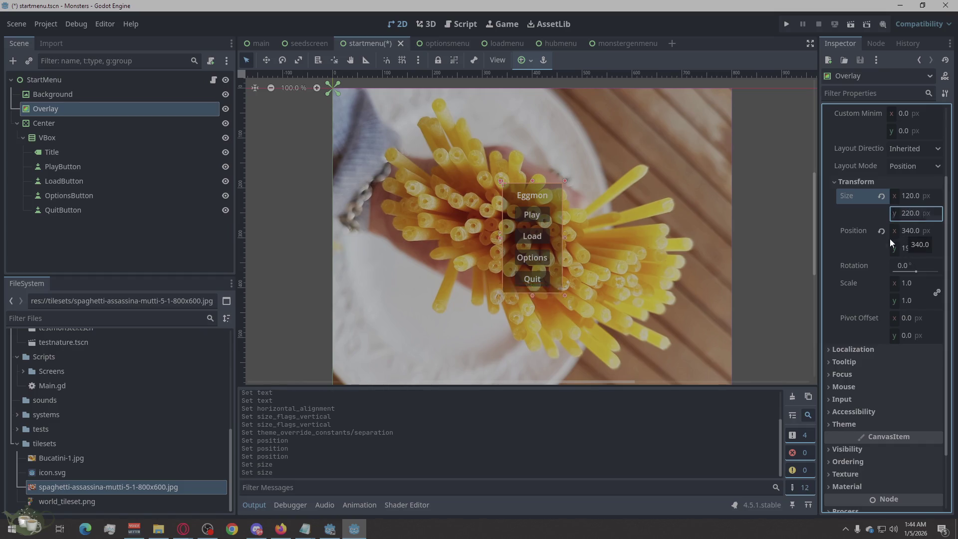
pyautogui.doubleClick(910, 214)
pyautogui.click(909, 214)
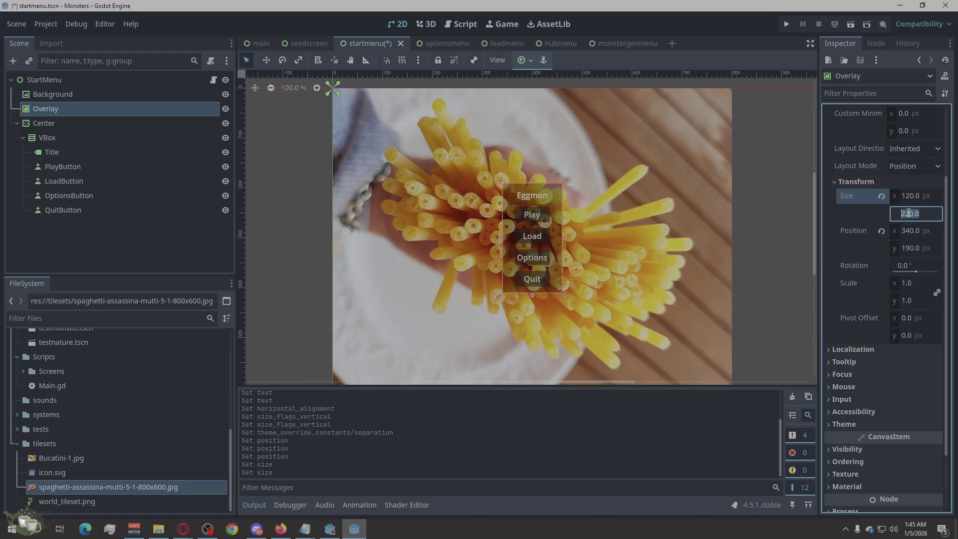
pyautogui.press('BackSpace')
pyautogui.write('3')
pyautogui.press('Return')
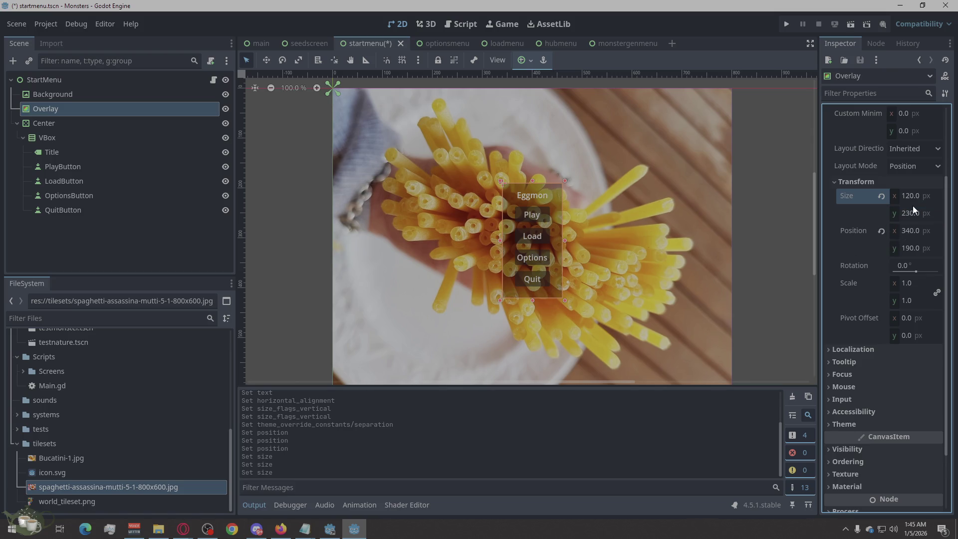
pyautogui.click(907, 213)
pyautogui.click(906, 214)
pyautogui.moveTo(905, 214); pyautogui.dragTo(912, 214)
pyautogui.write('25')
pyautogui.press('Return')
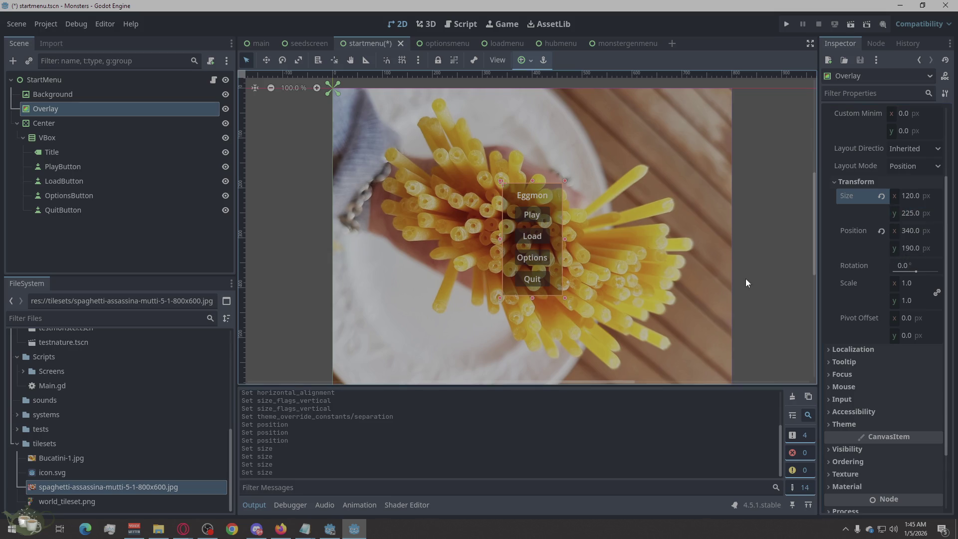
pyautogui.click(735, 287)
pyautogui.scroll(-1, 735, 282)
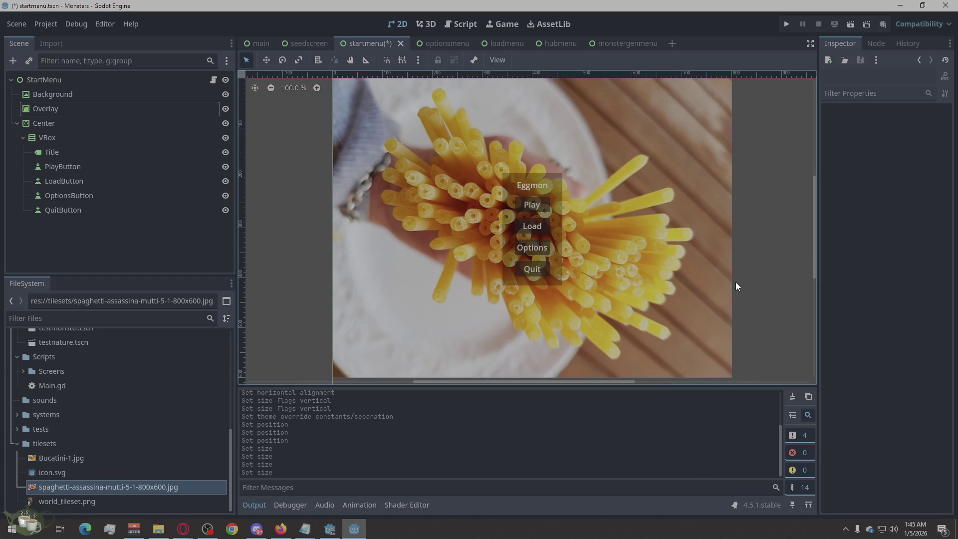
# Step: Run the start menu scene to test the Eggmon menu, then stop the game
pyautogui.scroll(-3, 735, 283)
pyautogui.scroll(3, 735, 283)
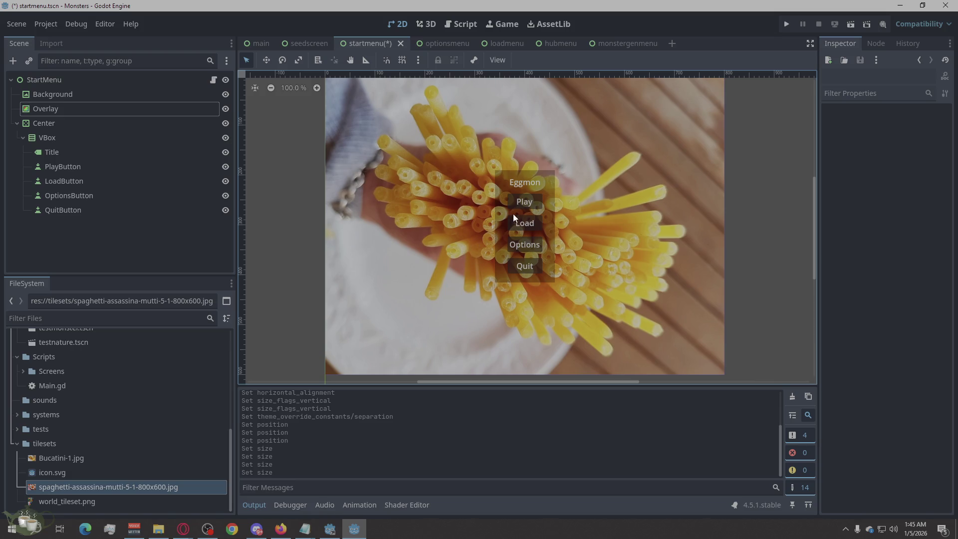
pyautogui.click(786, 24)
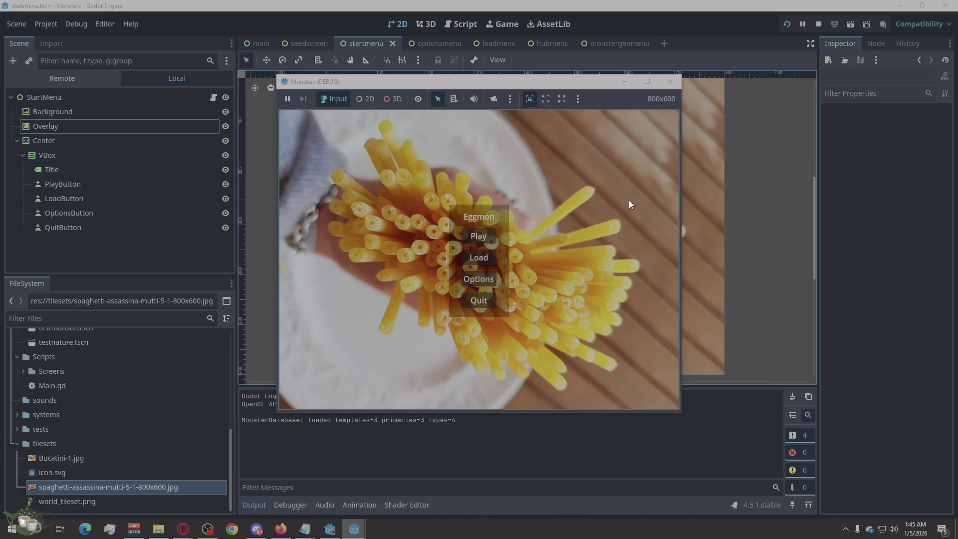
pyautogui.click(669, 81)
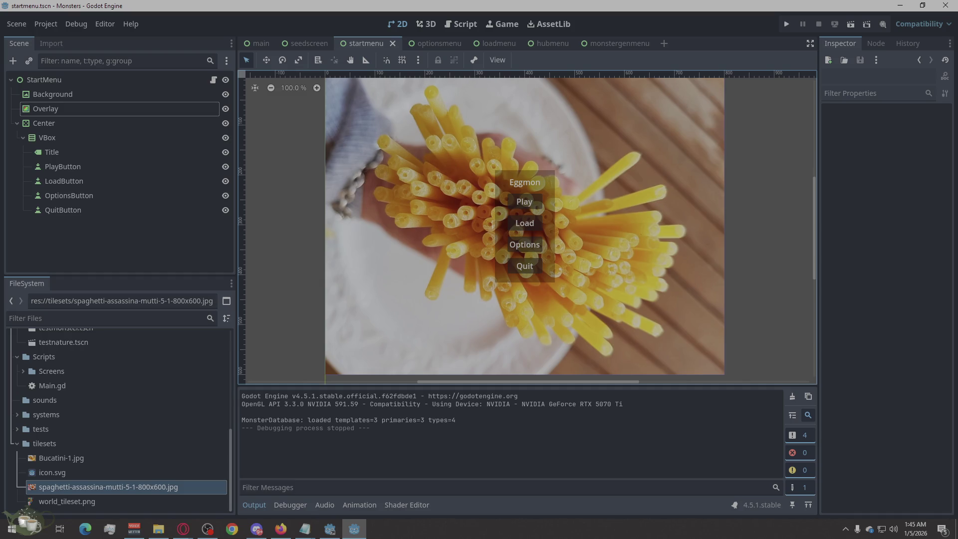
# Step: Add a TextureRect child to the VBox and drag it above the Title
pyautogui.click(132, 156)
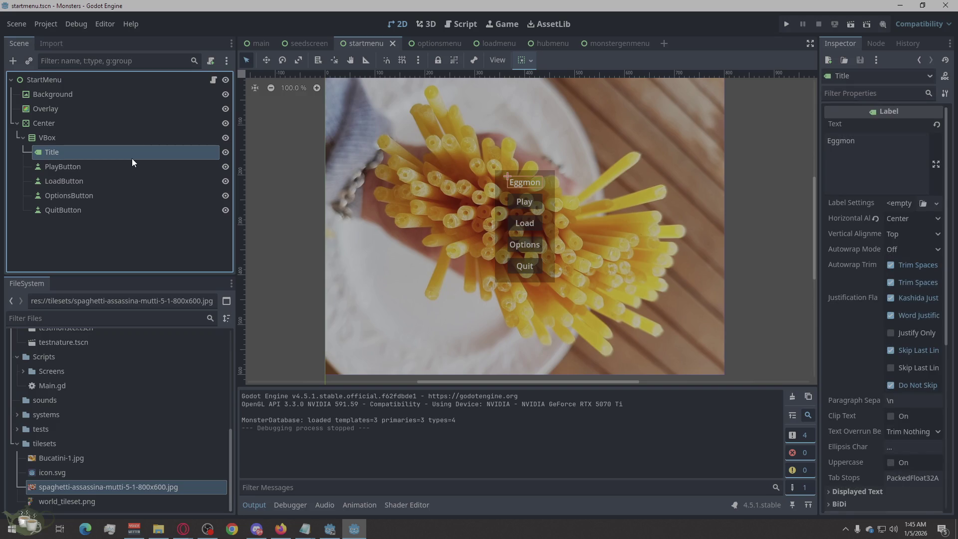
pyautogui.scroll(-3, 875, 186)
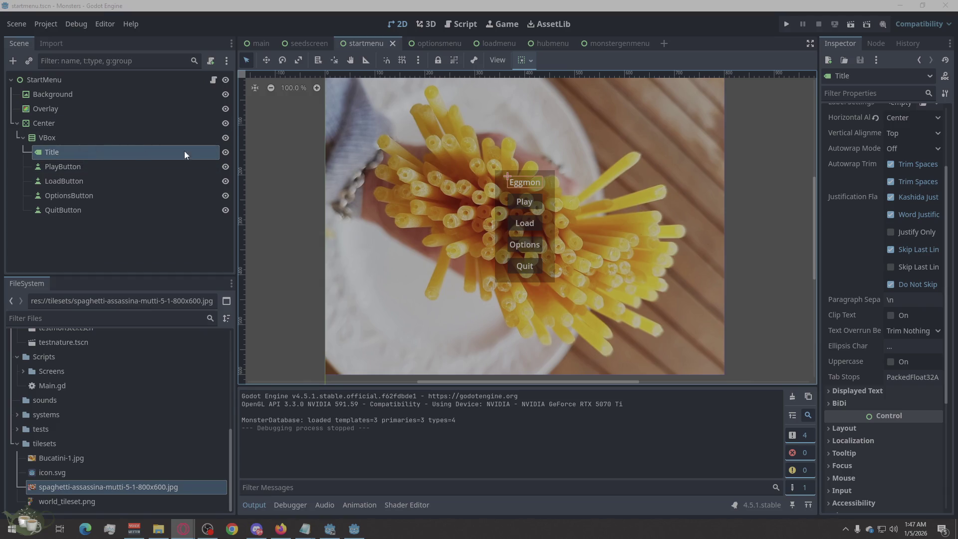
pyautogui.rightClick(81, 137)
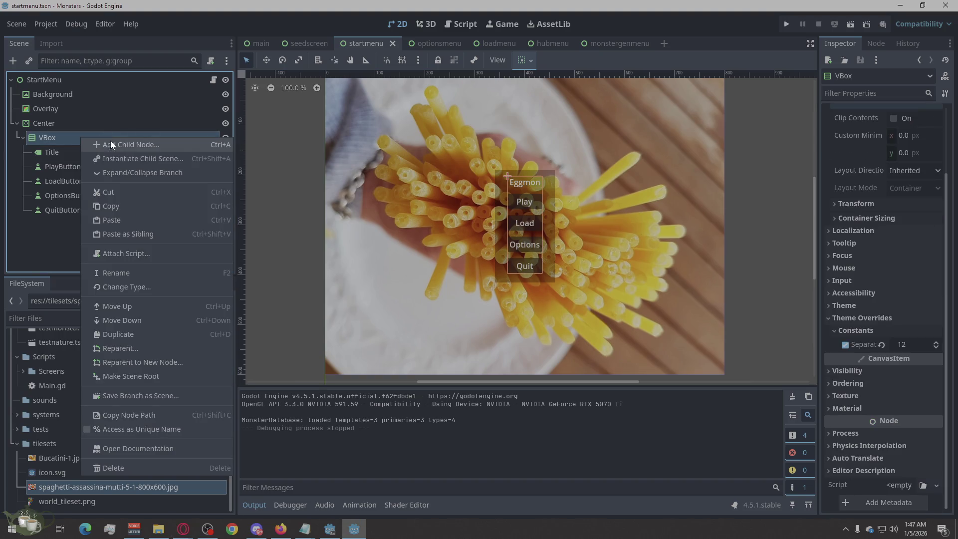
pyautogui.click(110, 140)
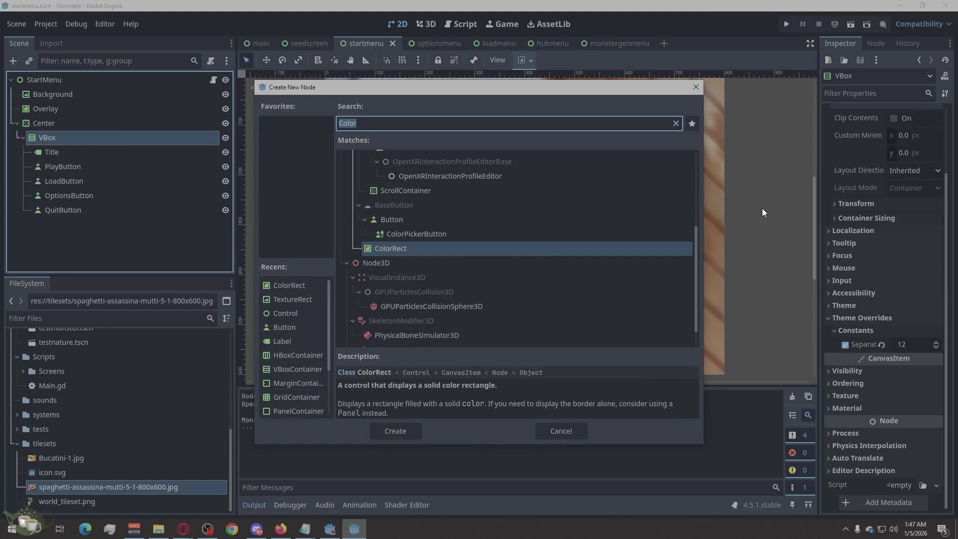
pyautogui.write('image')
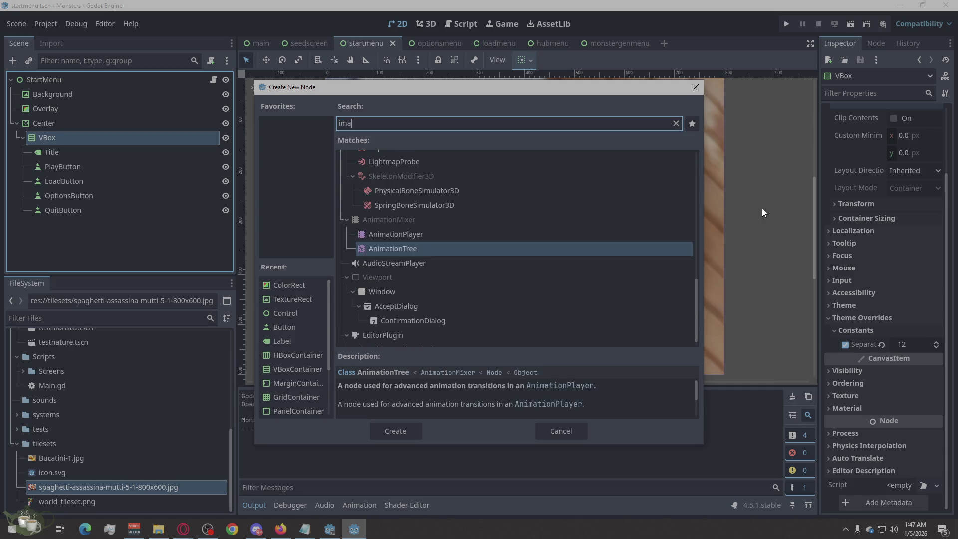
pyautogui.press('BackSpace')
pyautogui.press('BackSpace')
pyautogui.press('BackSpace')
pyautogui.write('t')
pyautogui.write('e')
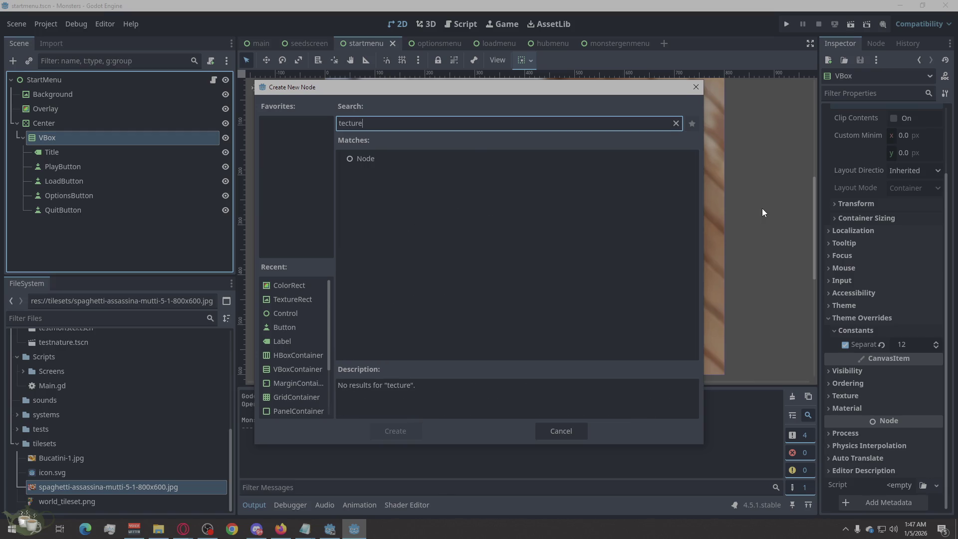
pyautogui.write('xture')
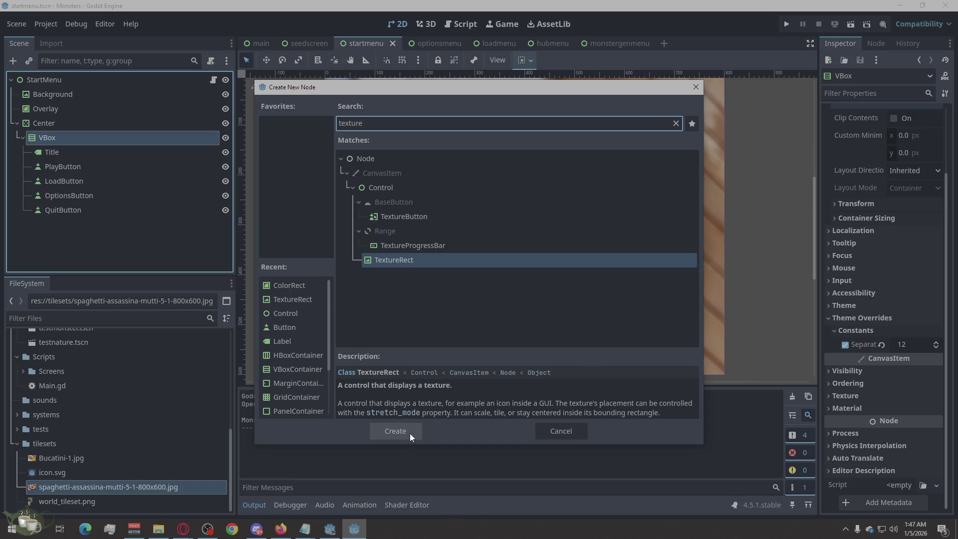
pyautogui.click(404, 432)
pyautogui.moveTo(62, 228); pyautogui.dragTo(76, 147)
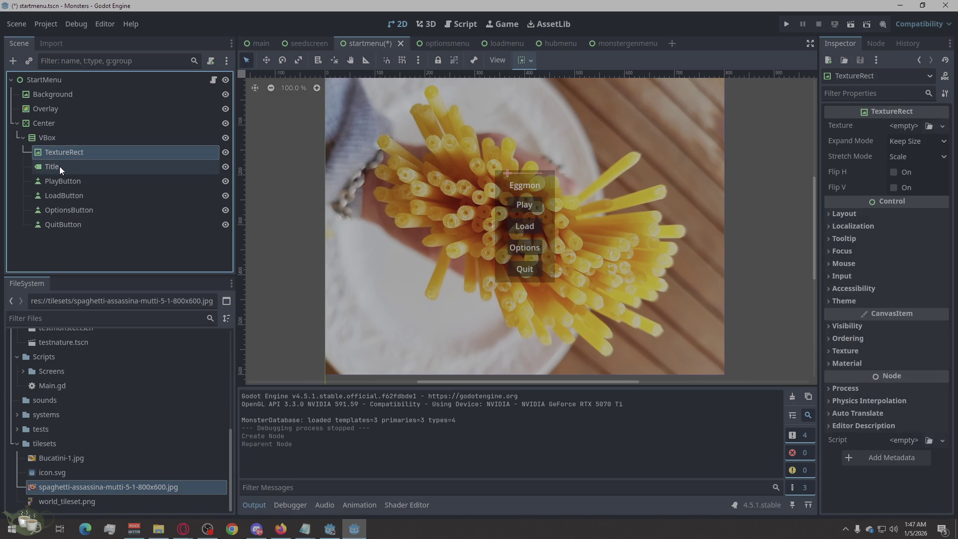
# Step: Move the TextureRect out of the VBox to sit directly under Center, above VBox
pyautogui.click(59, 166)
pyautogui.rightClick(59, 166)
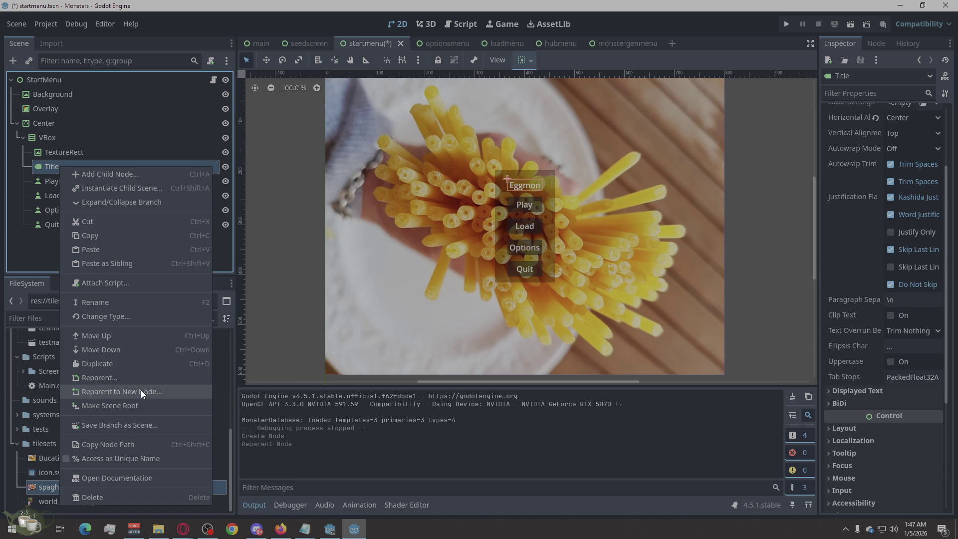
pyautogui.click(33, 244)
pyautogui.moveTo(70, 155)
pyautogui.mouseDown()
pyautogui.moveTo(59, 151)
pyautogui.moveTo(68, 149)
pyautogui.moveTo(59, 132)
pyautogui.mouseUp()
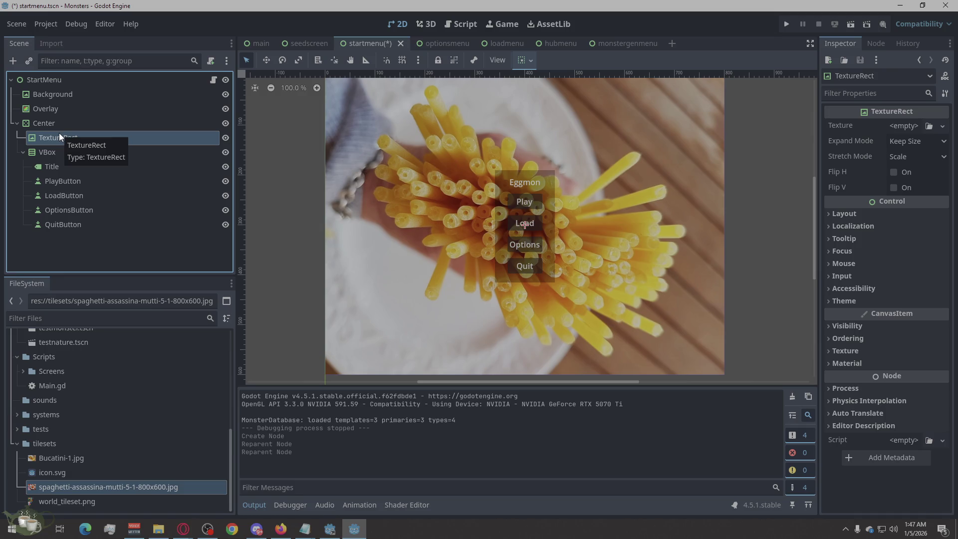
pyautogui.click(59, 145)
pyautogui.click(57, 142)
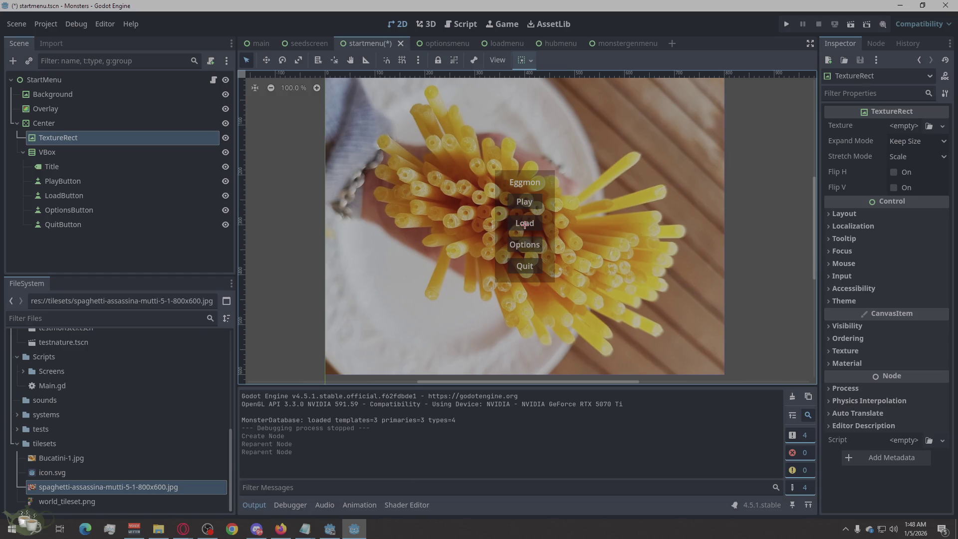
# Step: Launch Paint from Windows search
pyautogui.press('super')
pyautogui.write('paint')
pyautogui.press('Return')
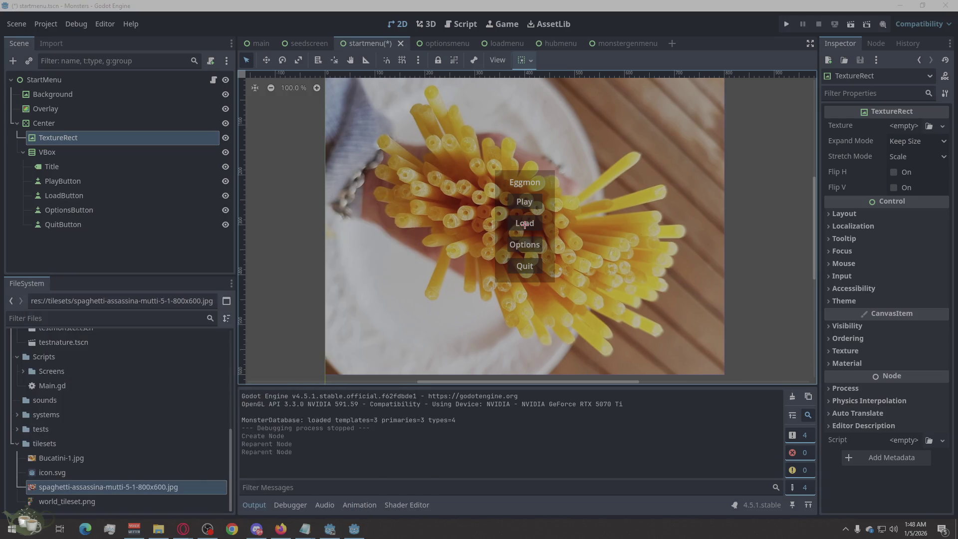
# Step: Shrink the blank canvas by dragging its corner and bottom edge to about 207 px tall
pyautogui.click(228, 47)
pyautogui.moveTo(605, 465)
pyautogui.mouseDown()
pyautogui.moveTo(445, 231)
pyautogui.moveTo(413, 167)
pyautogui.moveTo(362, 145)
pyautogui.mouseUp()
pyautogui.moveTo(226, 463)
pyautogui.mouseDown()
pyautogui.moveTo(226, 125)
pyautogui.moveTo(226, 184)
pyautogui.mouseUp()
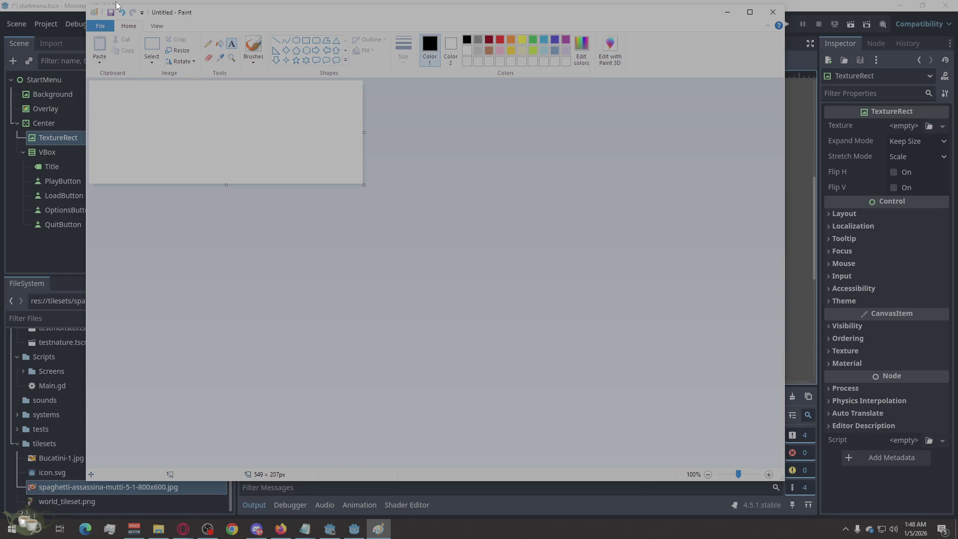
pyautogui.click(107, 26)
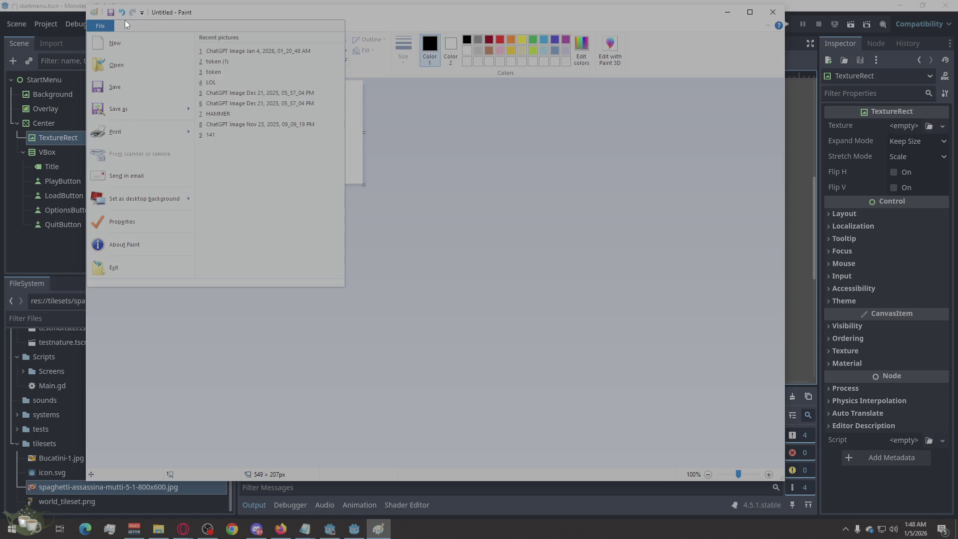
pyautogui.click(111, 24)
pyautogui.click(157, 28)
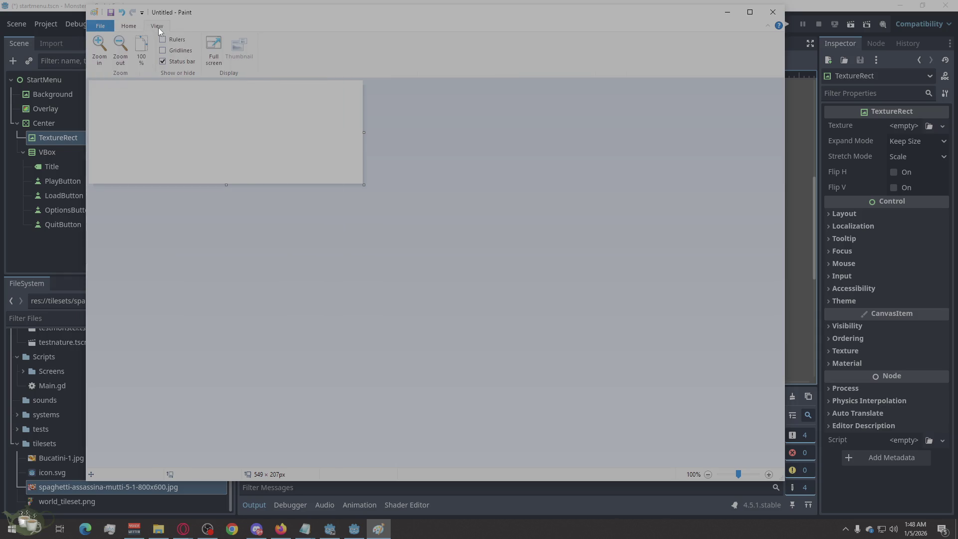
pyautogui.click(122, 24)
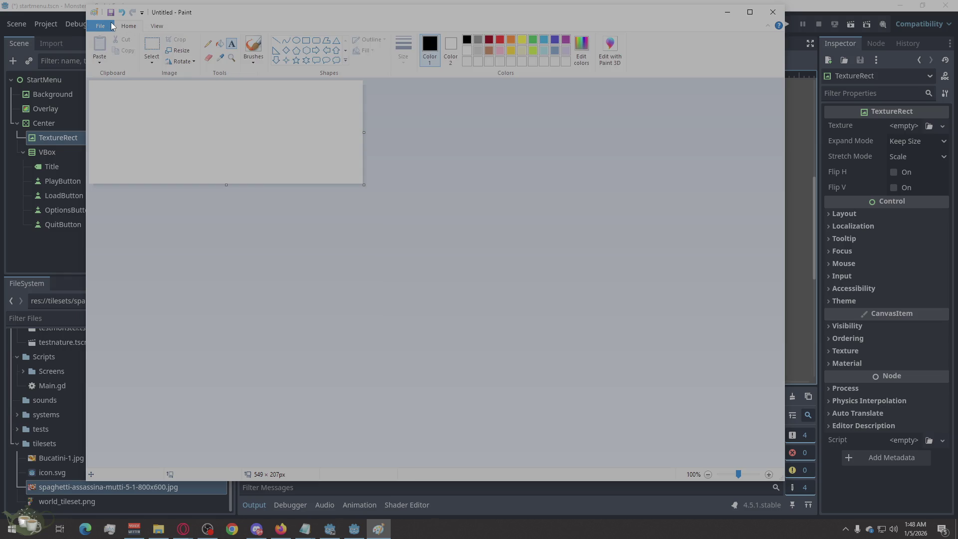
pyautogui.click(110, 22)
pyautogui.click(110, 22)
# Step: Resize the canvas to 400 × 100 pixels with Maintain aspect ratio unchecked
pyautogui.click(184, 51)
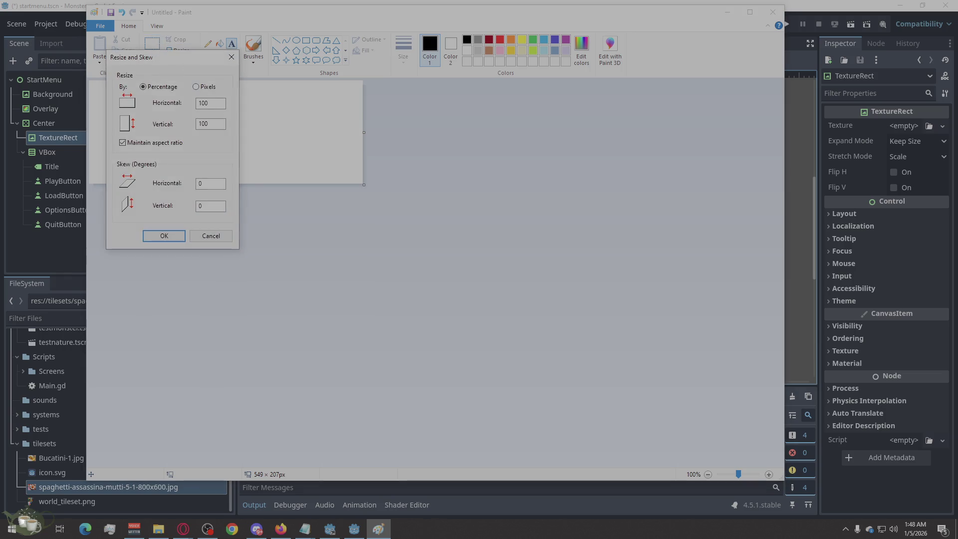
pyautogui.doubleClick(210, 103)
pyautogui.click(205, 87)
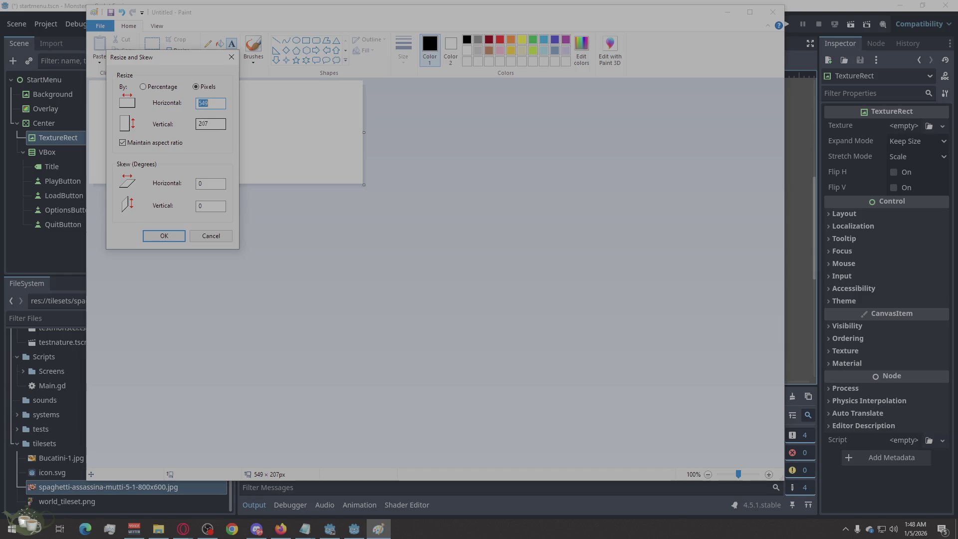
pyautogui.write('1')
pyautogui.write('00')
pyautogui.press('Tab')
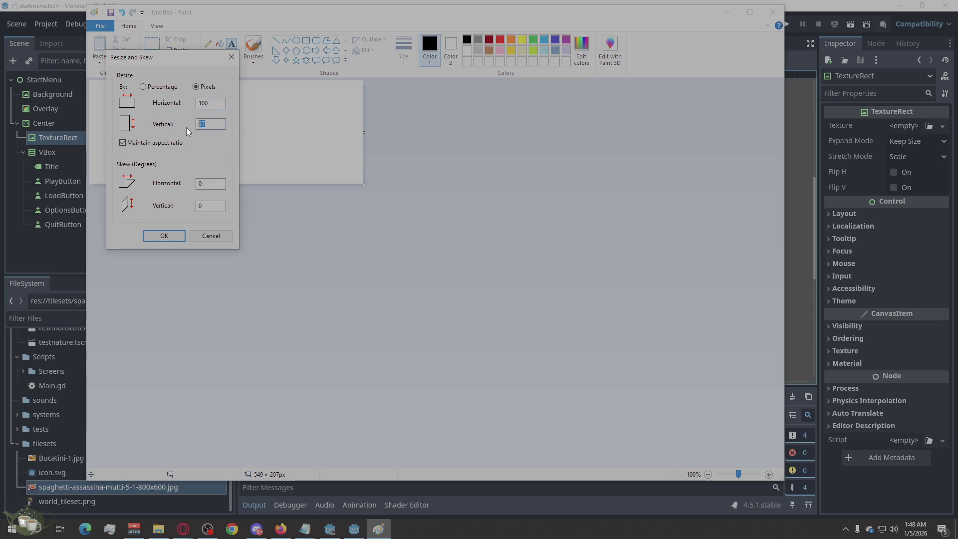
pyautogui.hotkey('shift', 'Tab')
pyautogui.click(123, 143)
pyautogui.doubleClick(212, 100)
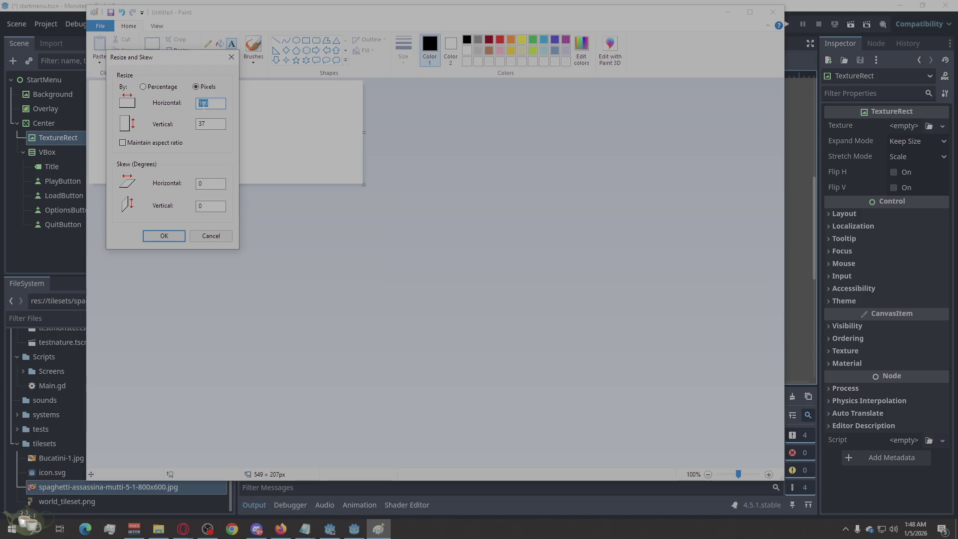
pyautogui.write('400')
pyautogui.moveTo(222, 124); pyautogui.dragTo(184, 125)
pyautogui.write('100')
pyautogui.click(165, 237)
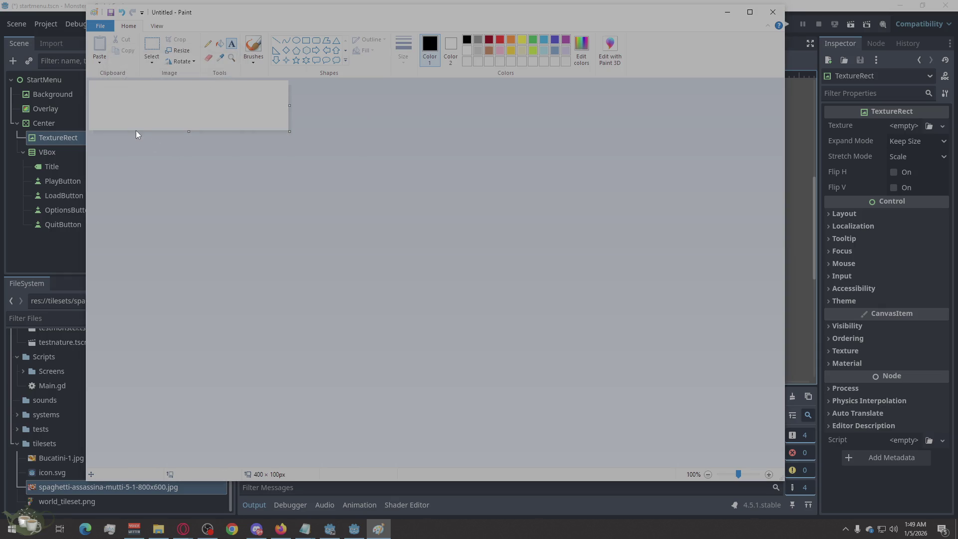
# Step: Draw a wide text box across the canvas and set the font size to 48
pyautogui.scroll(1, 136, 130)
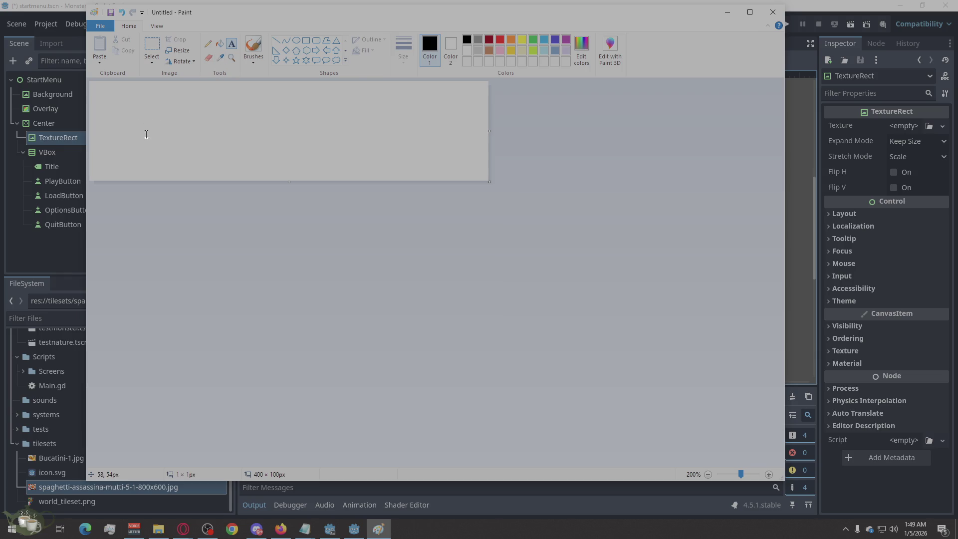
pyautogui.click(146, 133)
pyautogui.moveTo(316, 122); pyautogui.dragTo(410, 96)
pyautogui.moveTo(146, 148)
pyautogui.mouseDown()
pyautogui.moveTo(119, 150)
pyautogui.moveTo(104, 166)
pyautogui.mouseUp()
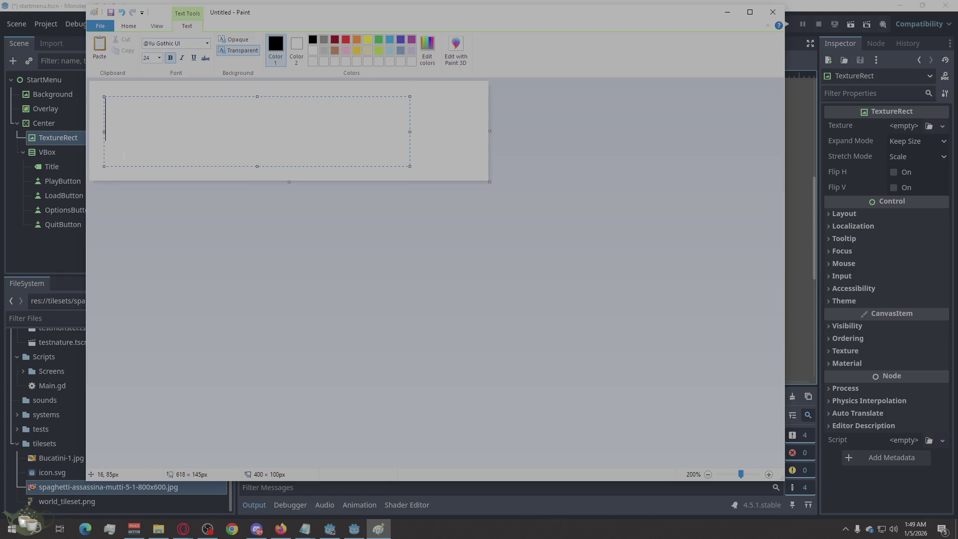
pyautogui.moveTo(410, 96); pyautogui.dragTo(476, 94)
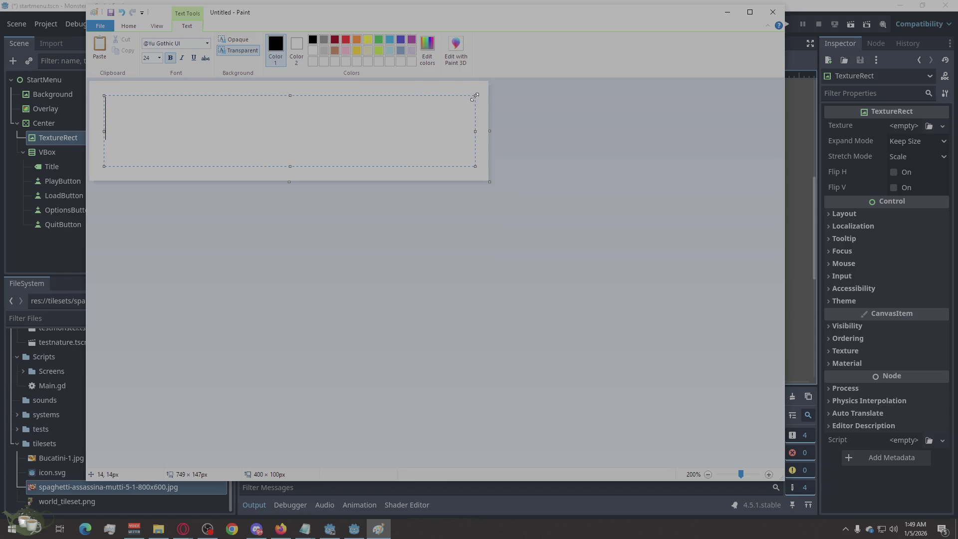
pyautogui.click(159, 57)
pyautogui.click(155, 189)
# Step: Type EXAMPLE in the text box and nudge the box up slightly
pyautogui.write('T')
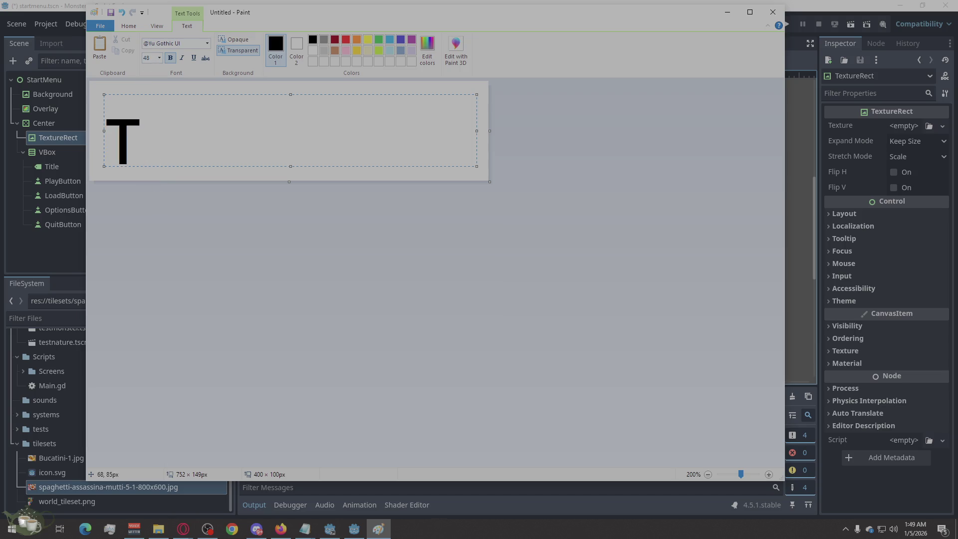
pyautogui.write('his is a ')
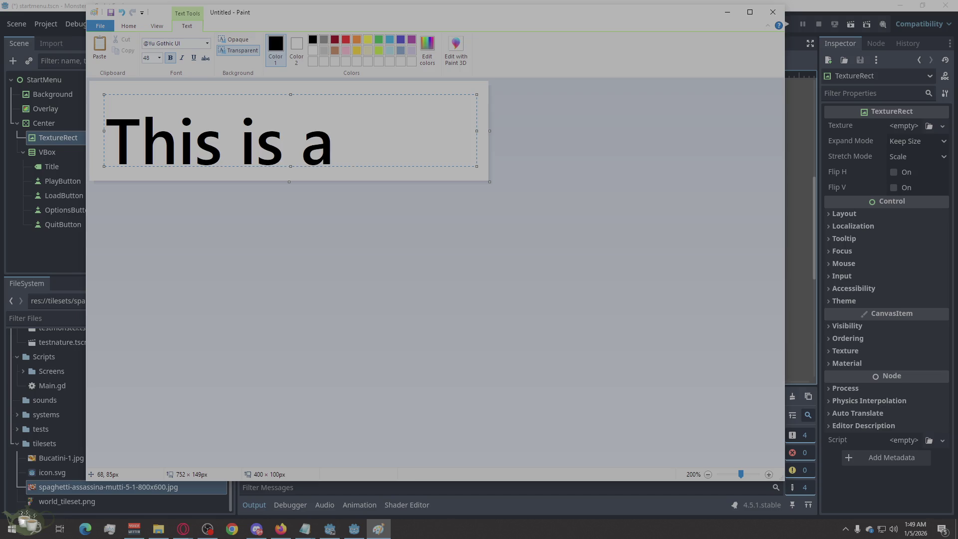
pyautogui.write('fill')
pyautogui.press('BackSpace')
pyautogui.press('BackSpace')
pyautogui.press('BackSpace')
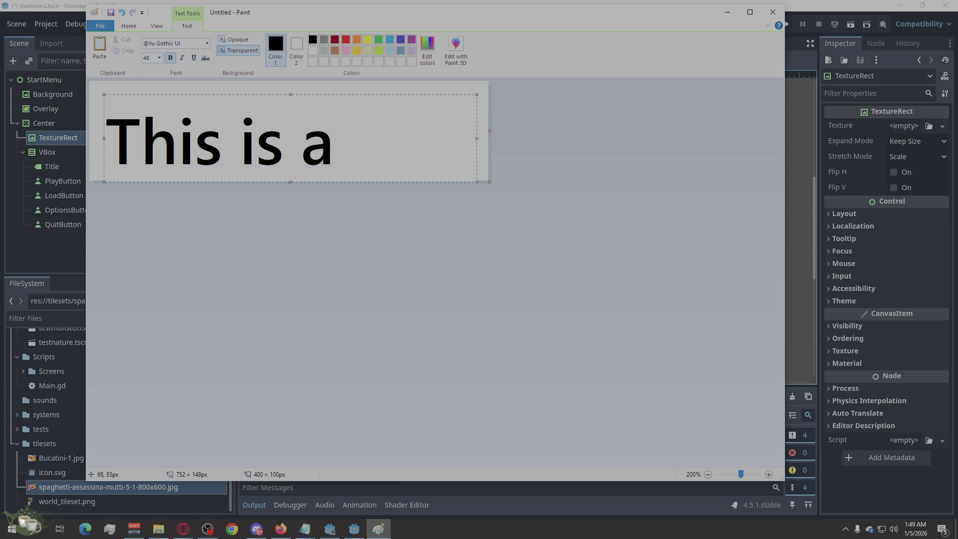
pyautogui.write('fille')
pyautogui.press('BackSpace')
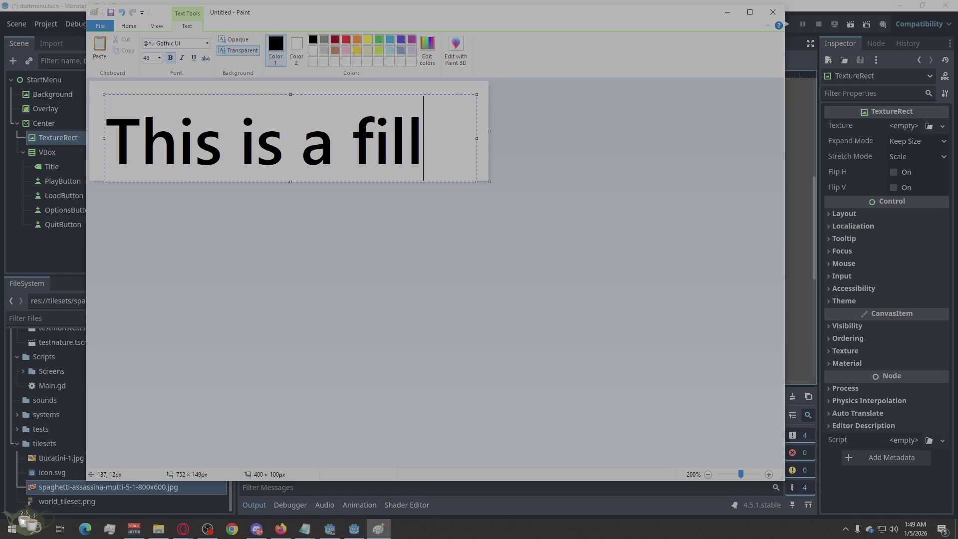
pyautogui.press('BackSpace')
pyautogui.press('BackSpace')
pyautogui.press('BackSpace')
pyautogui.write('EXAMPLE')
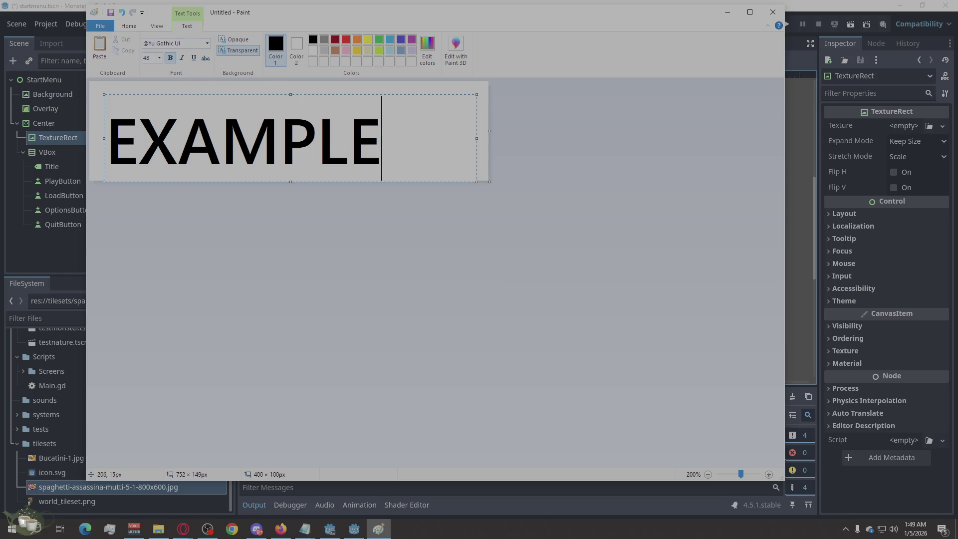
pyautogui.moveTo(301, 95); pyautogui.dragTo(300, 87)
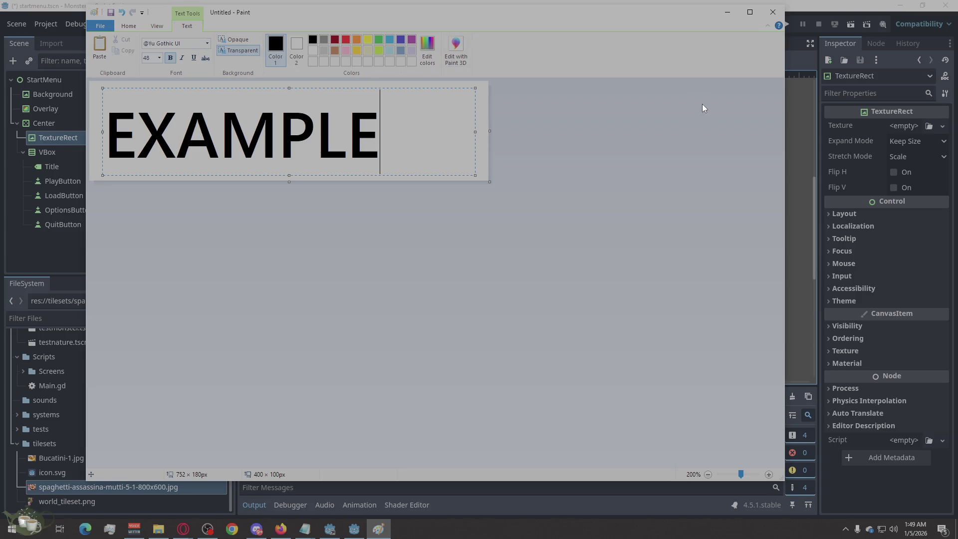
# Step: Maximize the Paint window, leaving the font name unchanged
pyautogui.click(750, 14)
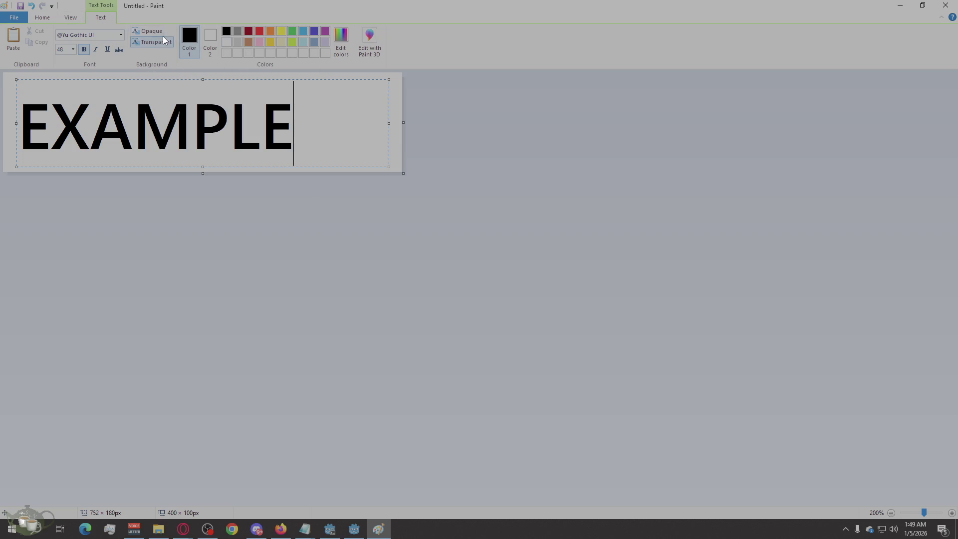
pyautogui.click(93, 35)
pyautogui.press('Escape')
pyautogui.click(75, 18)
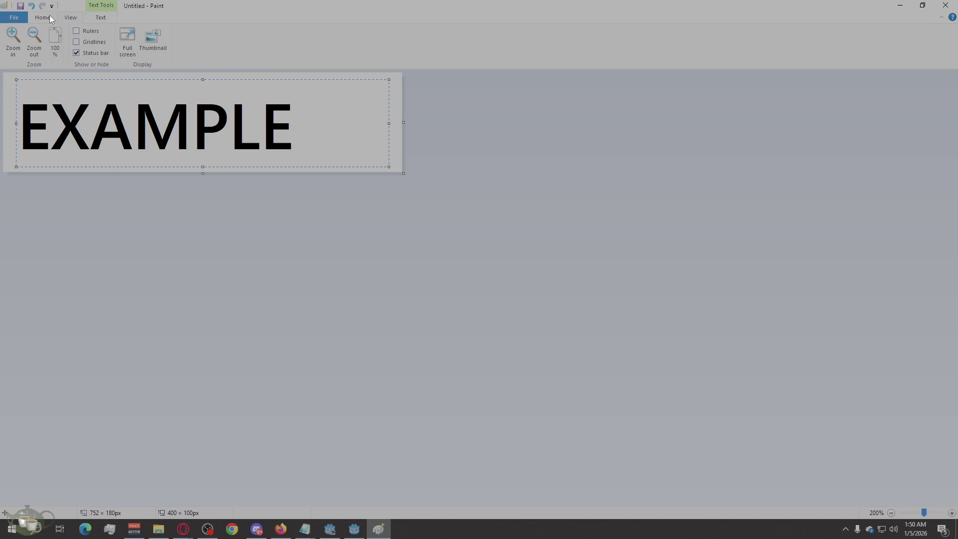
pyautogui.click(49, 16)
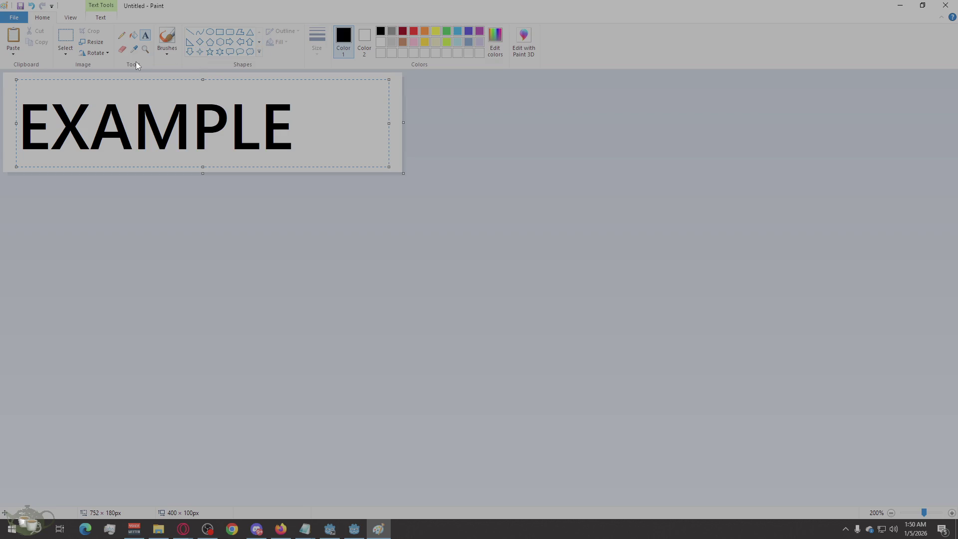
# Step: Insert a space before EXAMPLE to shift it right toward centre
pyautogui.click(96, 17)
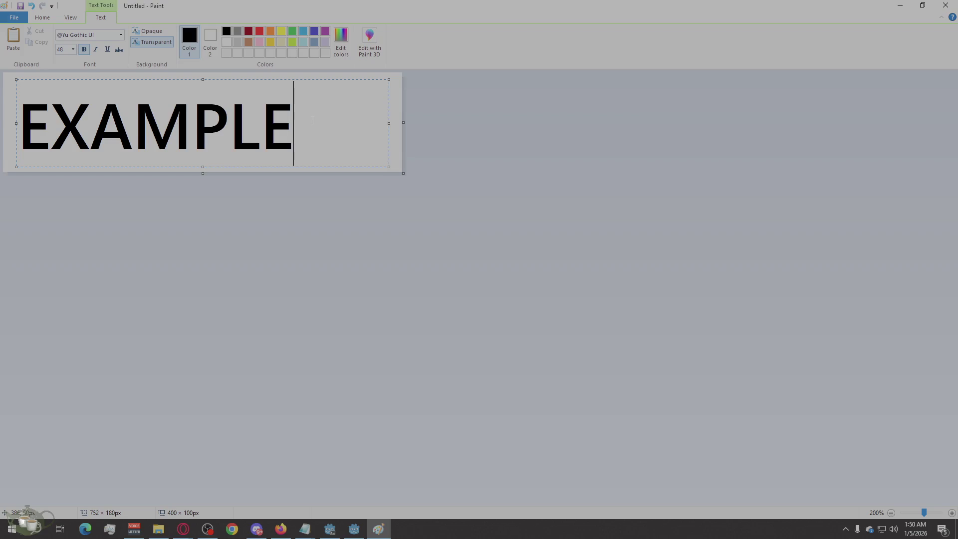
pyautogui.press('Left')
pyautogui.press('Left')
pyautogui.press('Home')
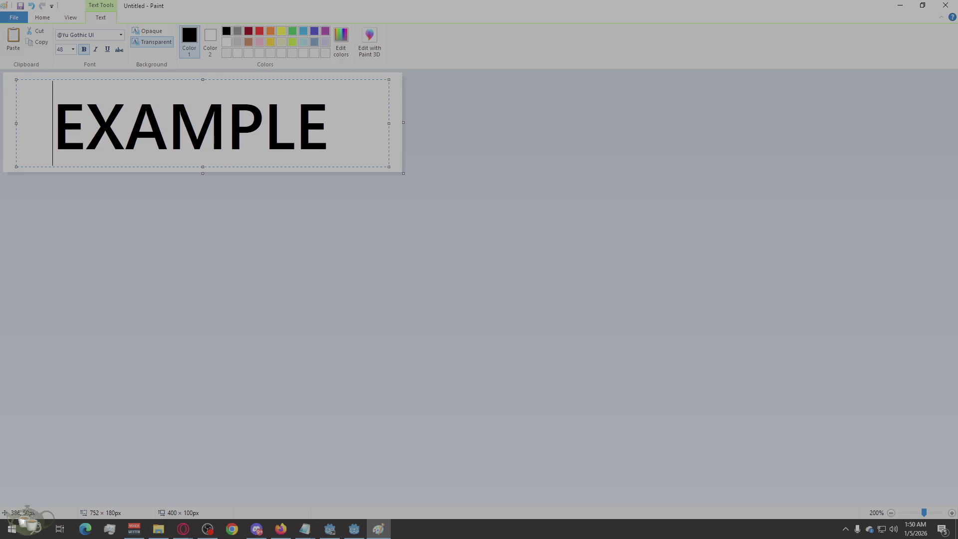
pyautogui.press('BackSpace')
# Step: Save the EXAMPLE image as example.png in Downloads without overwriting Untitled.png, then close Paint
pyautogui.click(15, 18)
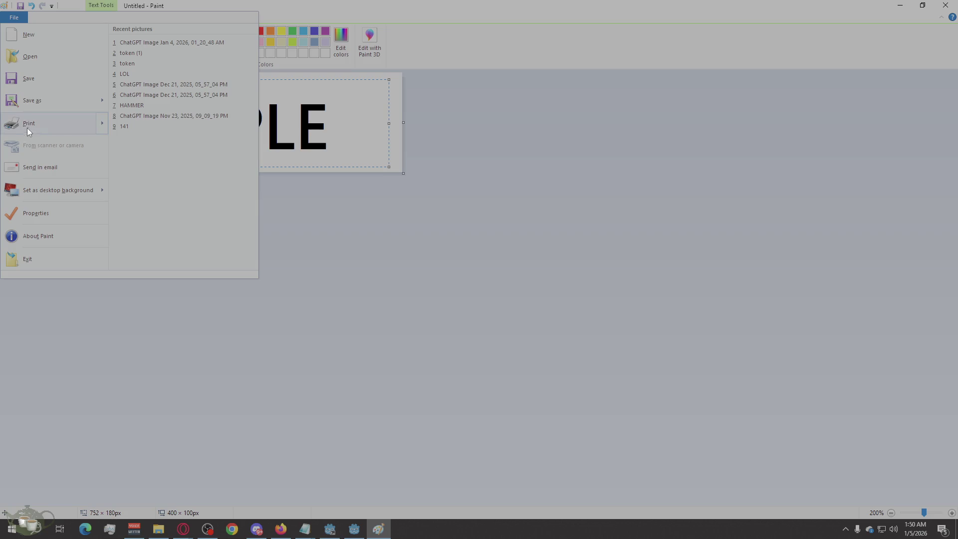
pyautogui.click(36, 102)
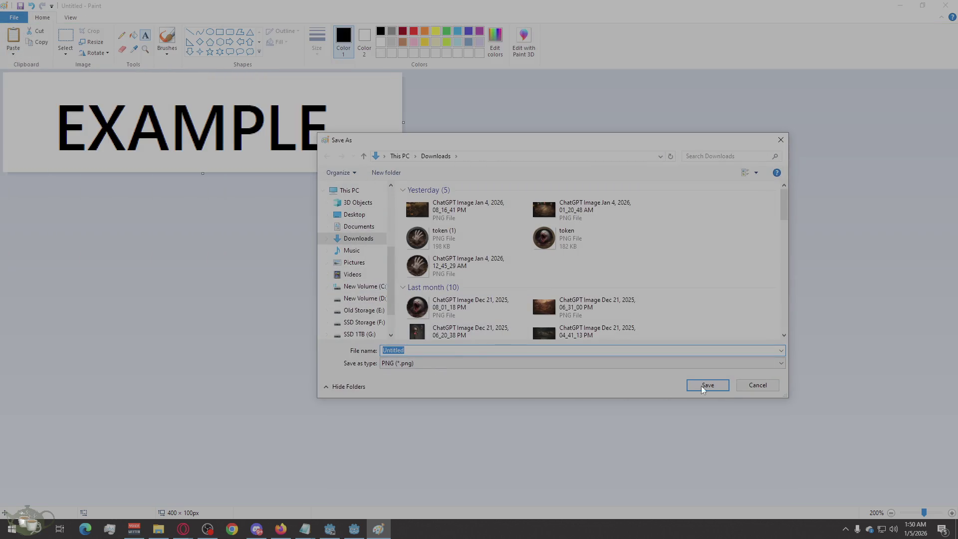
pyautogui.click(718, 385)
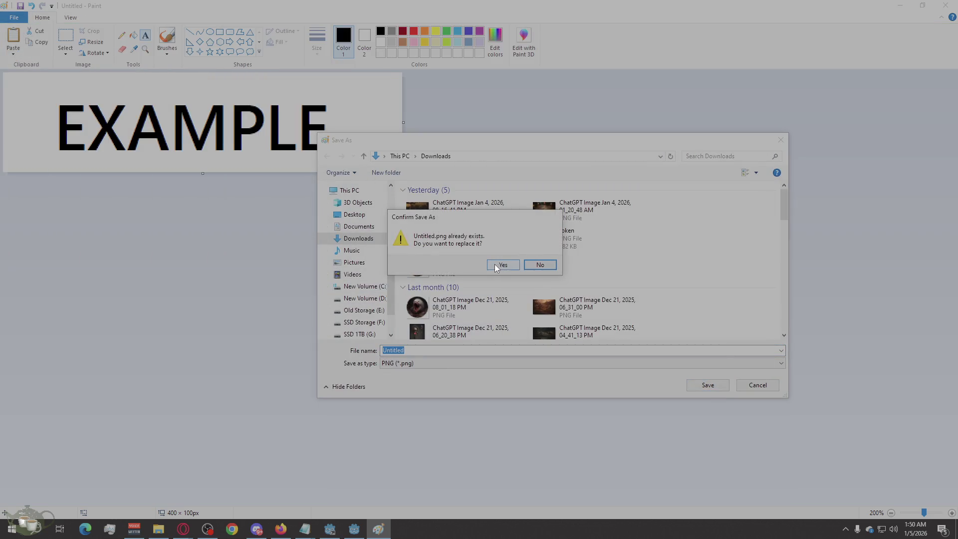
pyautogui.click(530, 269)
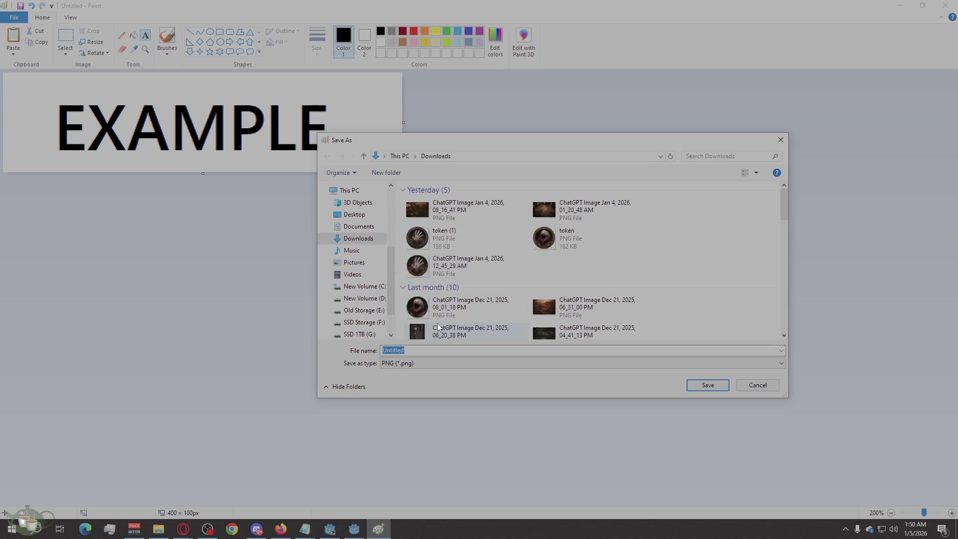
pyautogui.write('e')
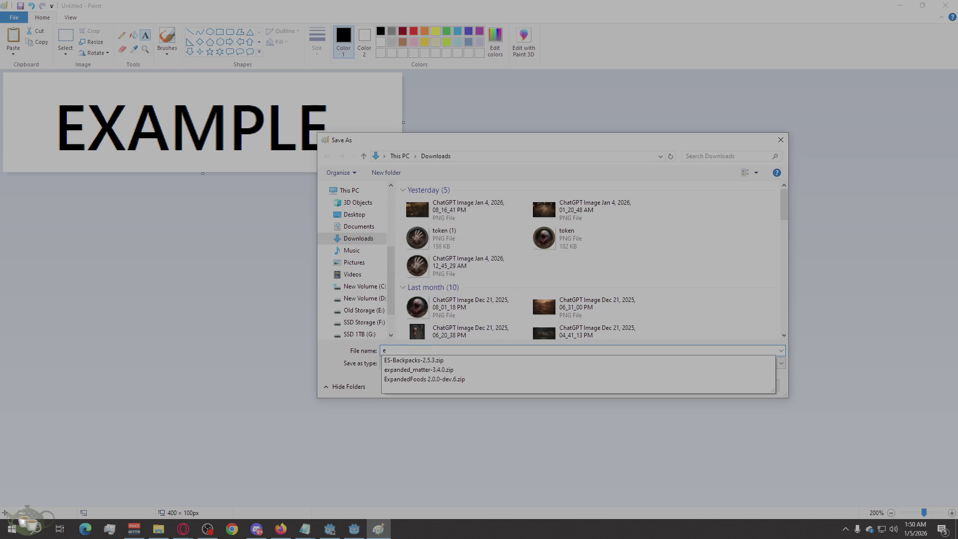
pyautogui.write('xample')
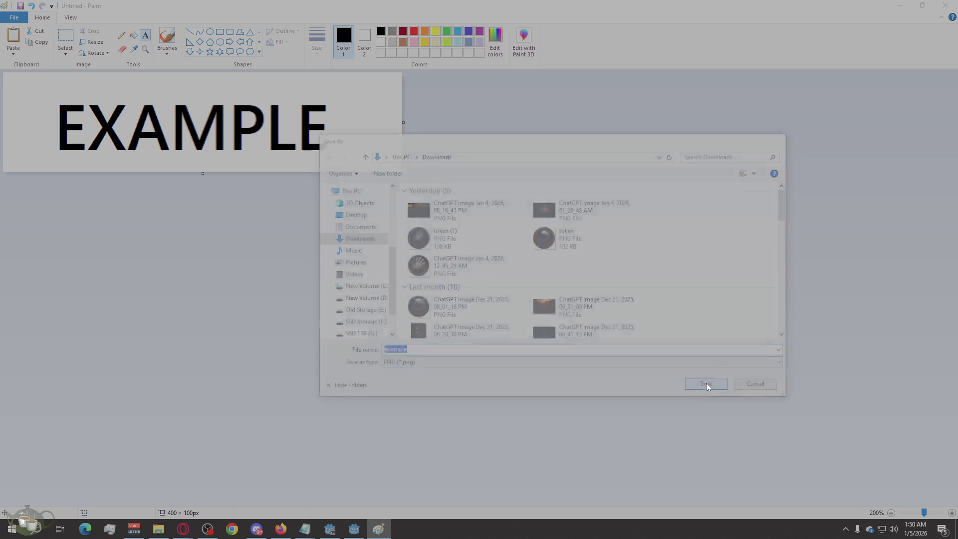
pyautogui.click(707, 387)
pyautogui.click(944, 6)
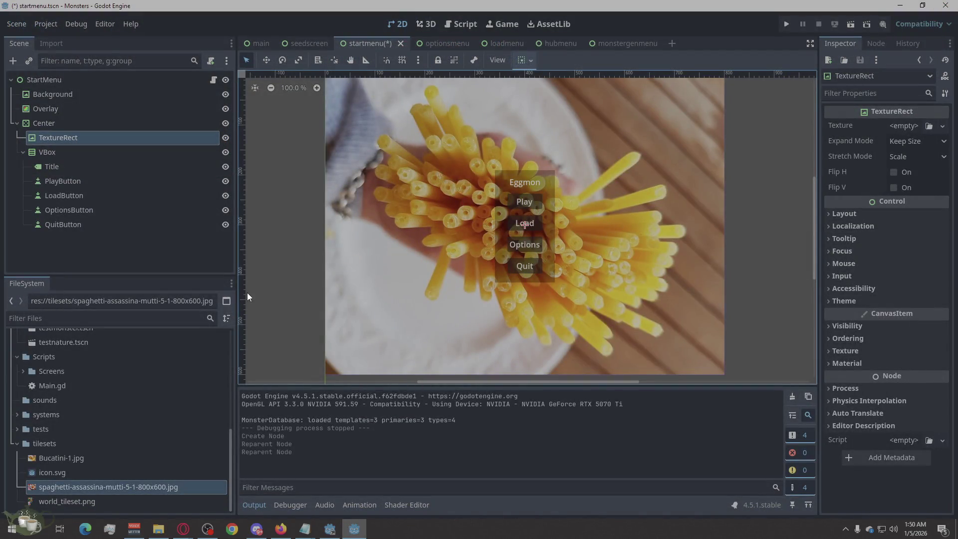
# Step: Switch to File Explorer to reopen example.png in Paint
pyautogui.press('super+e')
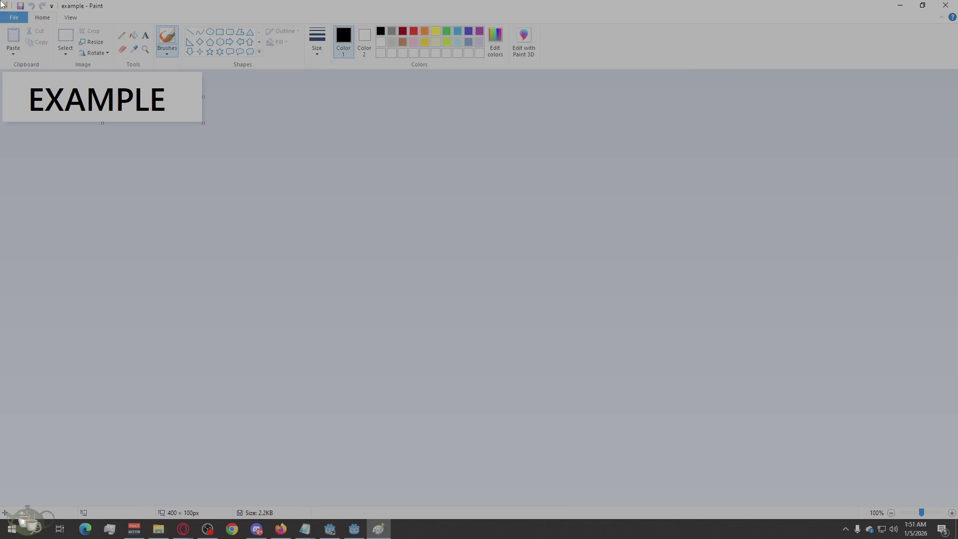
# Step: Save a copy of the image as 'example Title Start menu.png' and close Paint
pyautogui.click(14, 17)
pyautogui.click(57, 99)
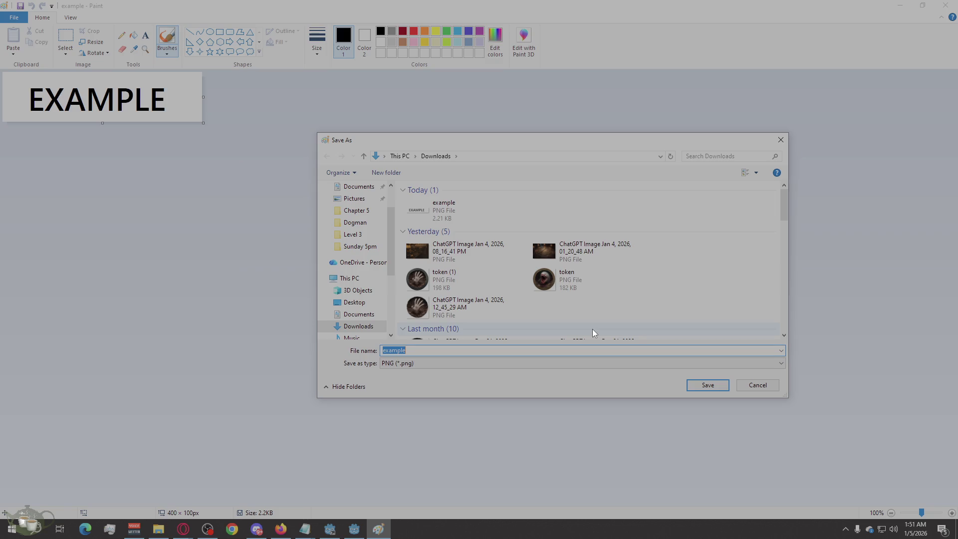
pyautogui.click(434, 352)
pyautogui.write('1')
pyautogui.write('itle')
pyautogui.write('Start m')
pyautogui.write('nu')
pyautogui.click(692, 387)
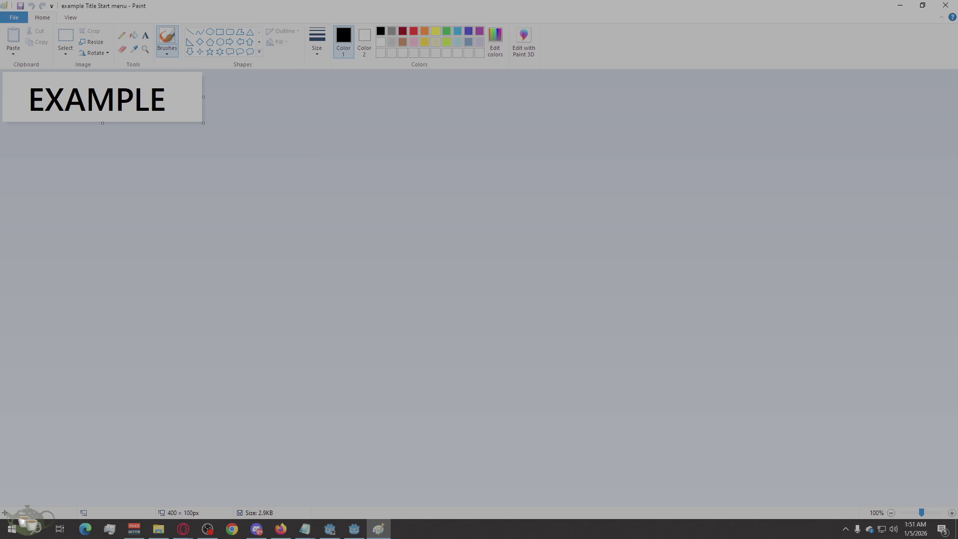
pyautogui.click(950, 5)
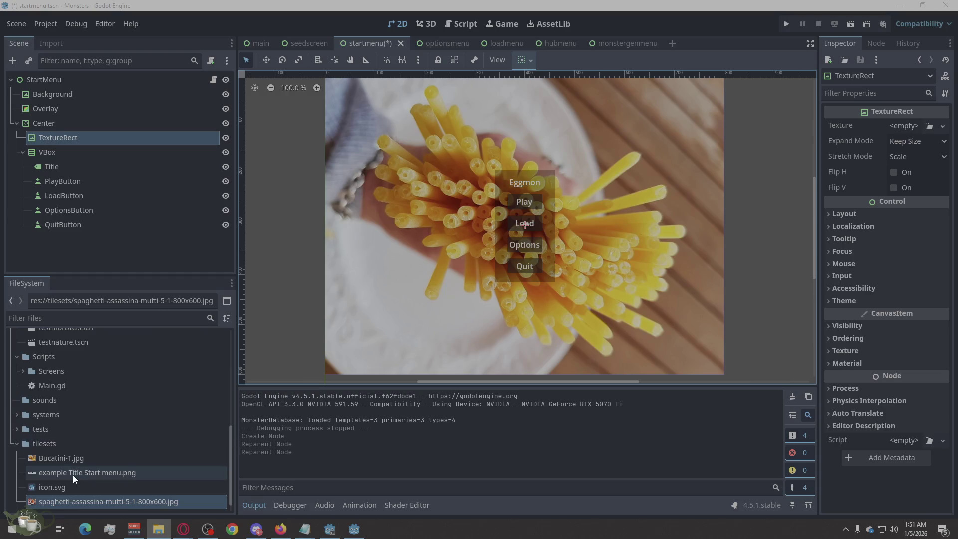
# Step: Assign 'example Title Start menu.png' as the TextureRect's texture, then select the Title label
pyautogui.click(73, 473)
pyautogui.moveTo(85, 471)
pyautogui.mouseDown()
pyautogui.moveTo(843, 188)
pyautogui.moveTo(905, 127)
pyautogui.mouseUp()
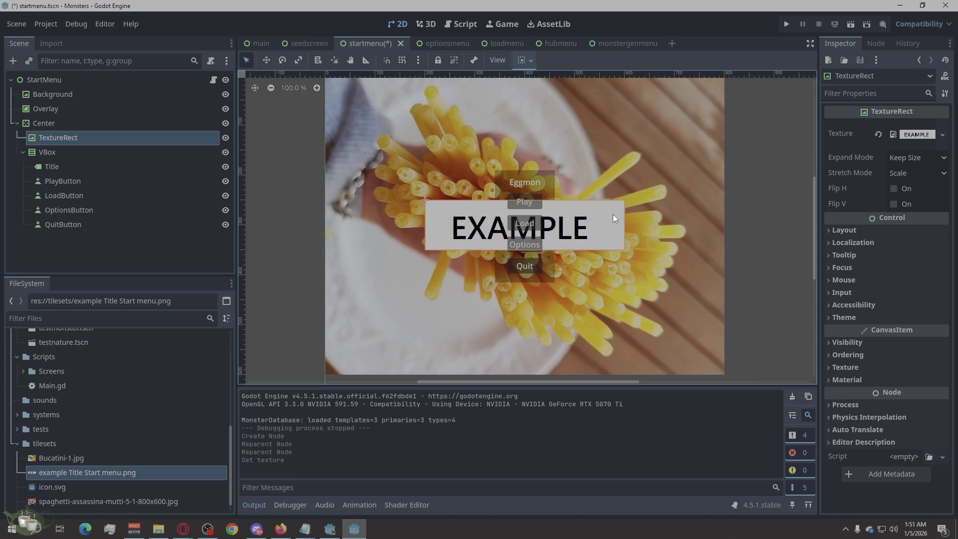
pyautogui.click(55, 139)
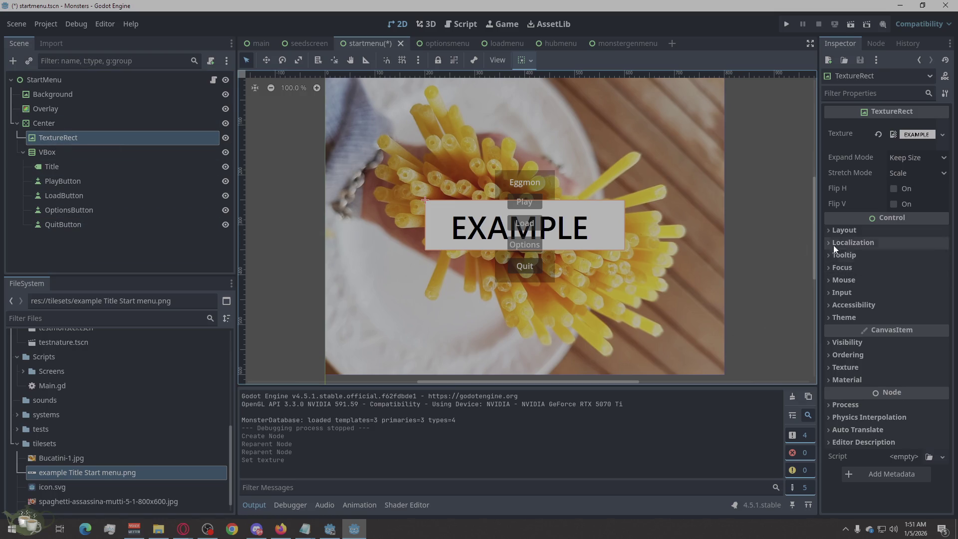
pyautogui.click(110, 164)
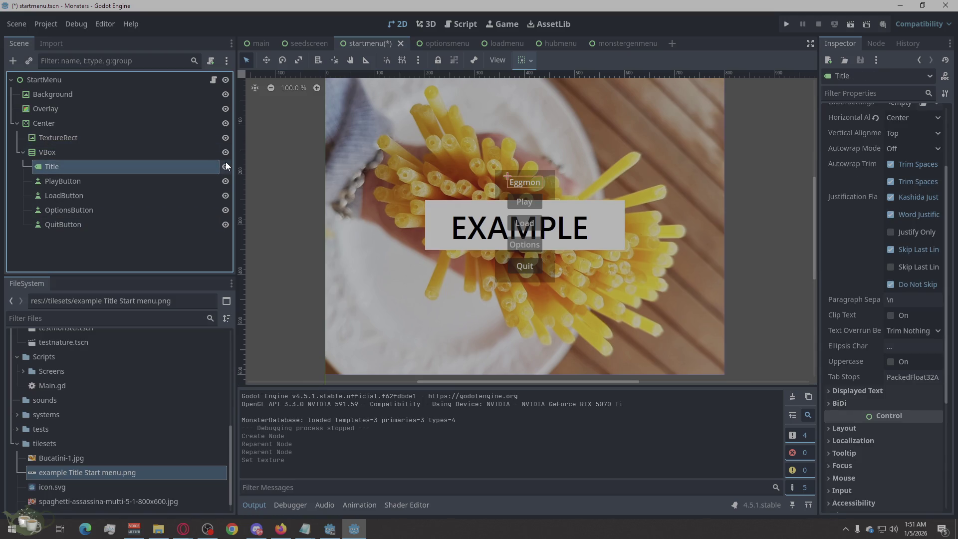
# Step: Hide the Eggmon Title label and expand the TextureRect's Layout properties
pyautogui.click(226, 166)
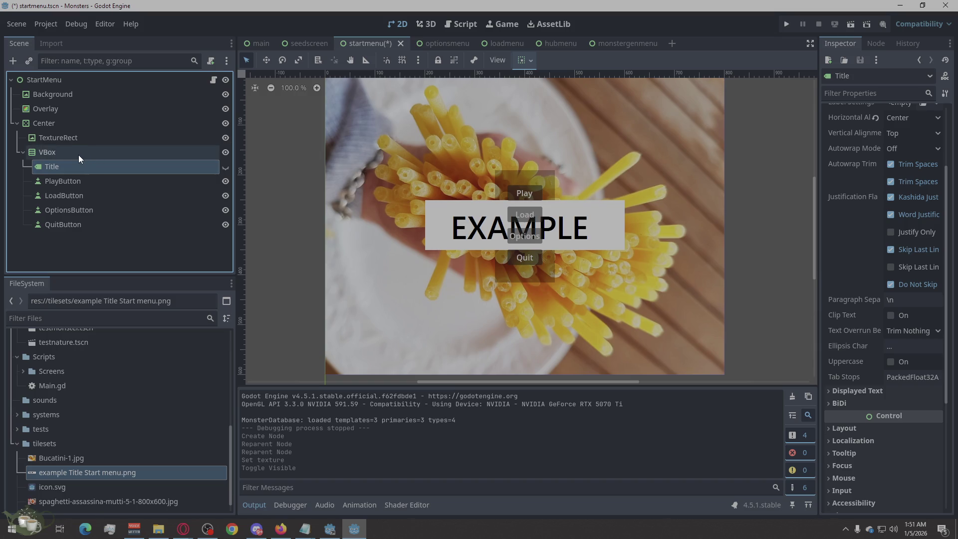
pyautogui.click(88, 138)
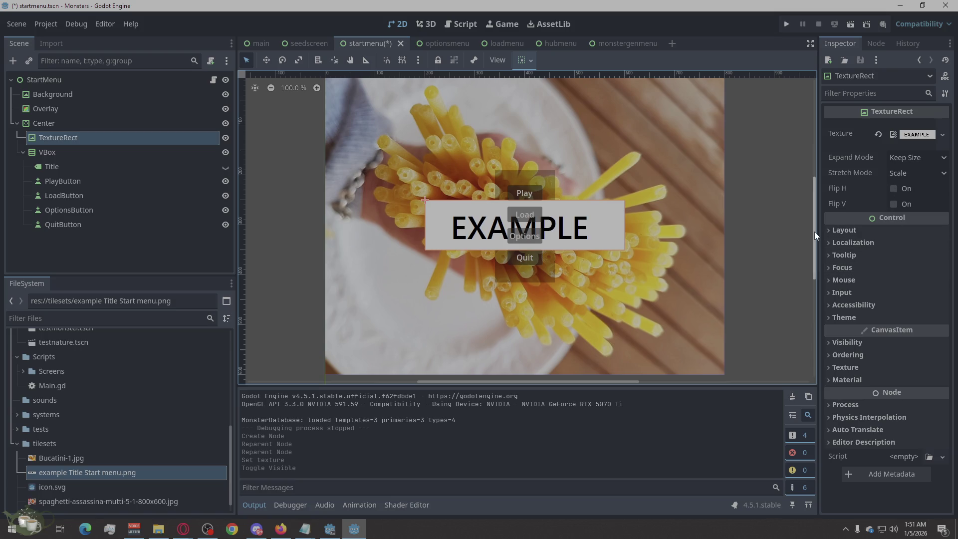
pyautogui.click(843, 230)
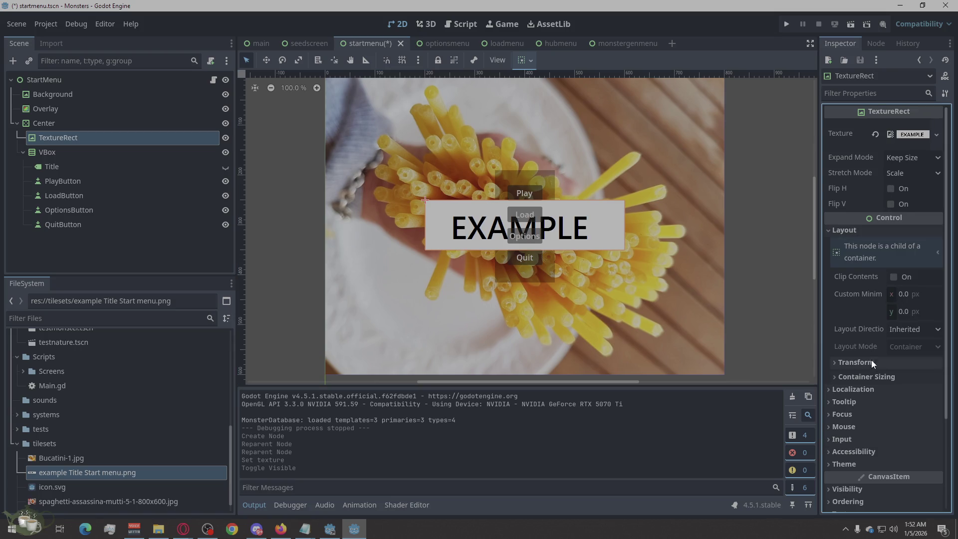
# Step: Review the TextureRect's transform: 400 × 100 size at position 200, 250, left unchanged
pyautogui.click(834, 363)
pyautogui.scroll(-2, 860, 322)
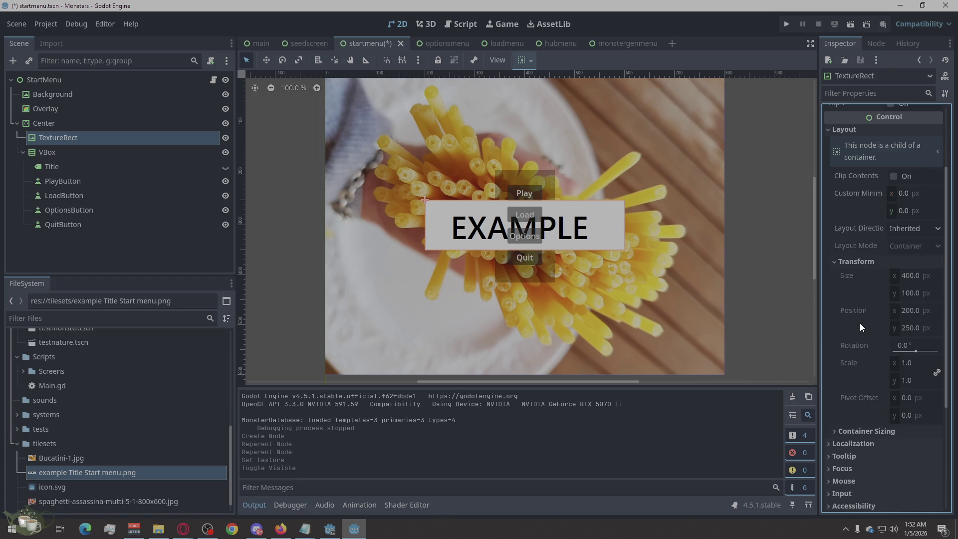
pyautogui.click(911, 310)
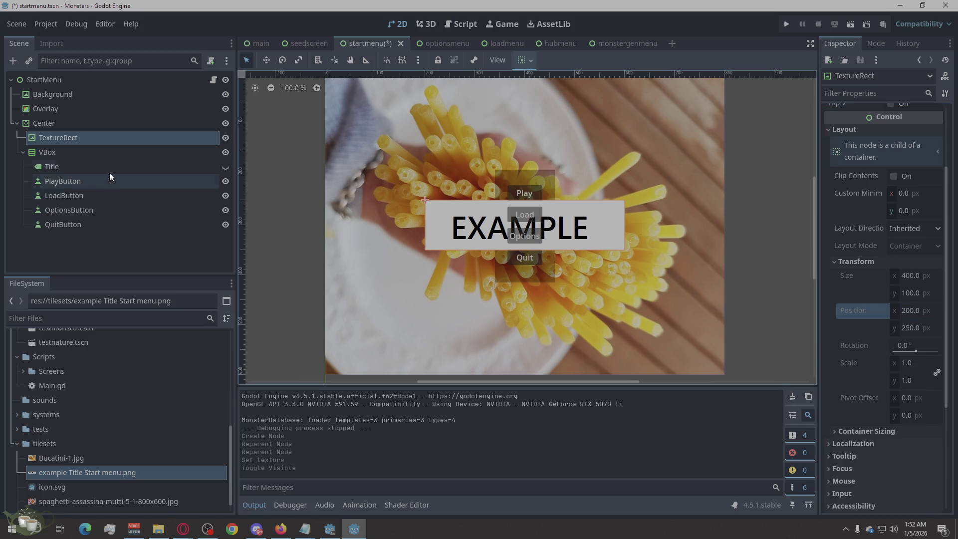
pyautogui.click(76, 135)
pyautogui.scroll(3, 890, 187)
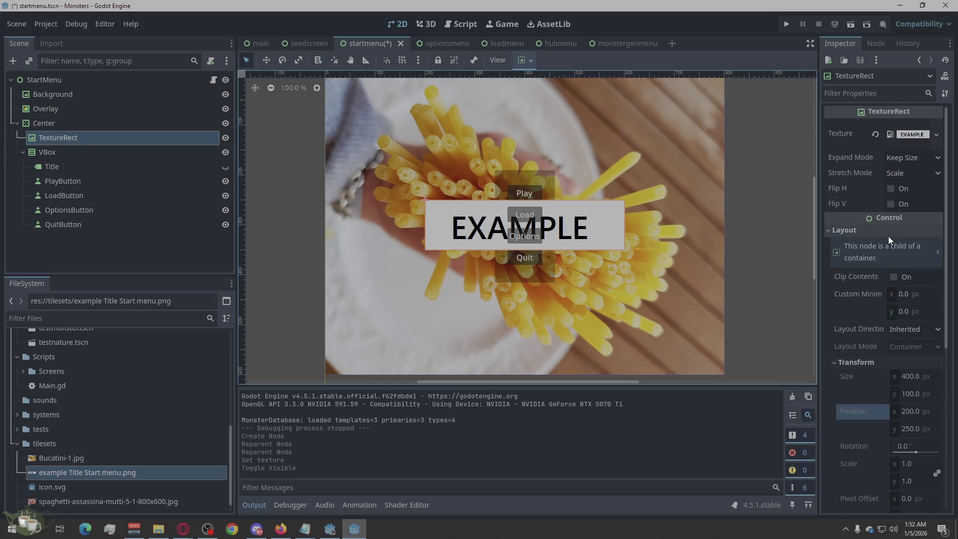
pyautogui.click(921, 333)
pyautogui.scroll(-3, 909, 328)
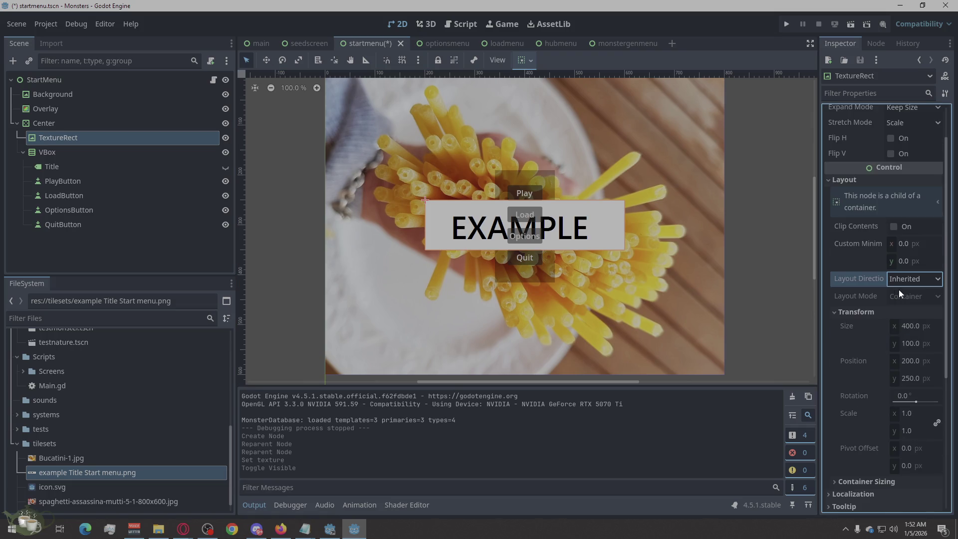
# Step: Move the TextureRect out of Center directly under StartMenu, keeping Position layout mode
pyautogui.moveTo(48, 130); pyautogui.dragTo(61, 115)
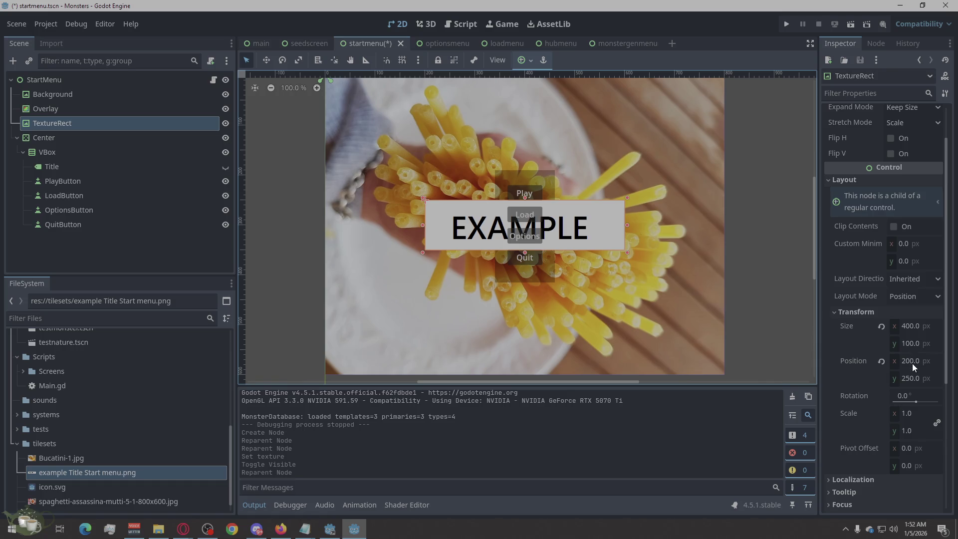
pyautogui.click(910, 296)
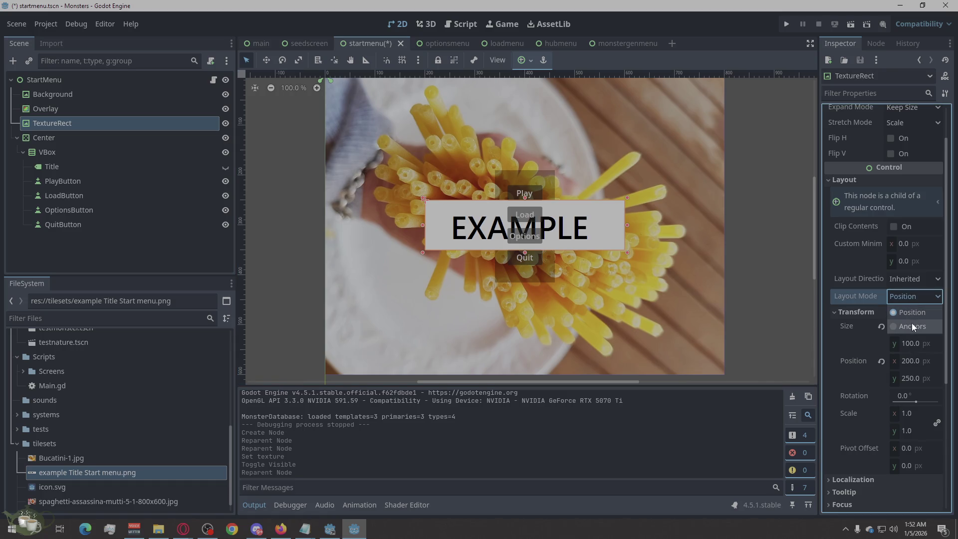
pyautogui.click(911, 298)
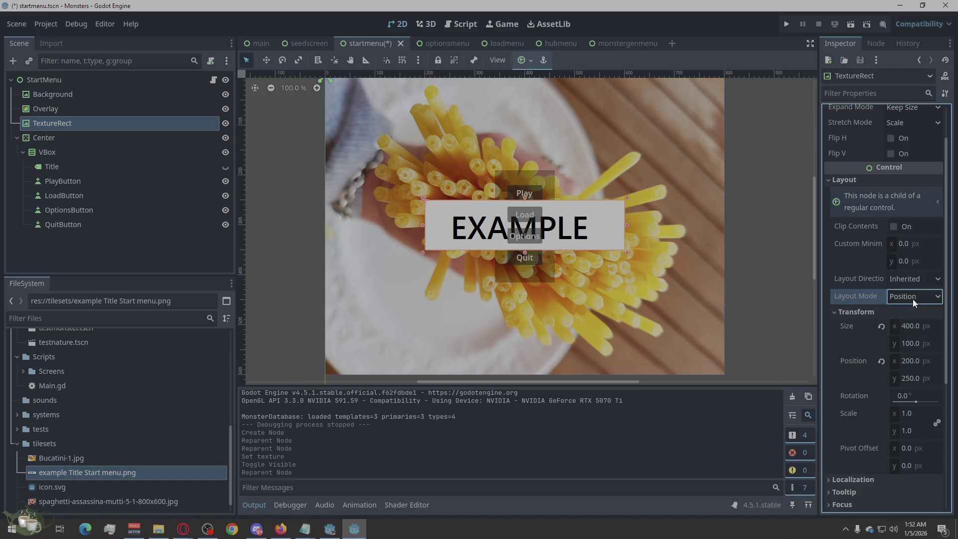
# Step: Change the EXAMPLE image's Transform position y from 250 to 50
pyautogui.click(911, 381)
pyautogui.click(912, 379)
pyautogui.moveTo(915, 380); pyautogui.dragTo(900, 381)
pyautogui.press('BackSpace')
pyautogui.write('100')
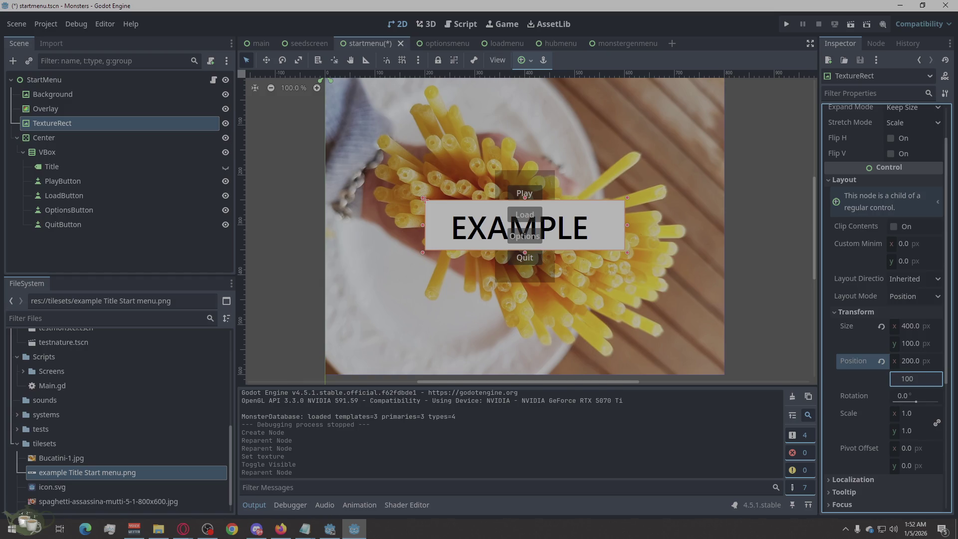
pyautogui.press('Return')
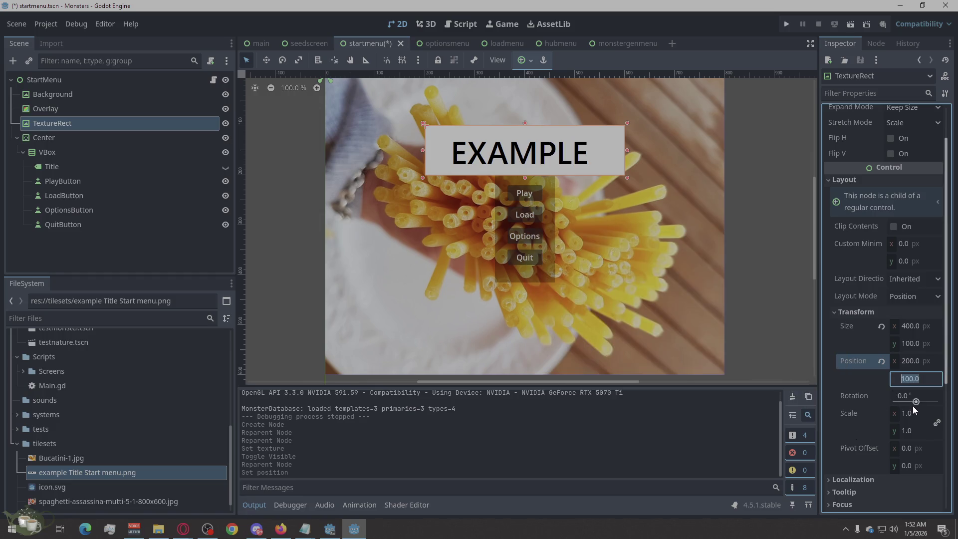
pyautogui.write('50')
pyautogui.press('Return')
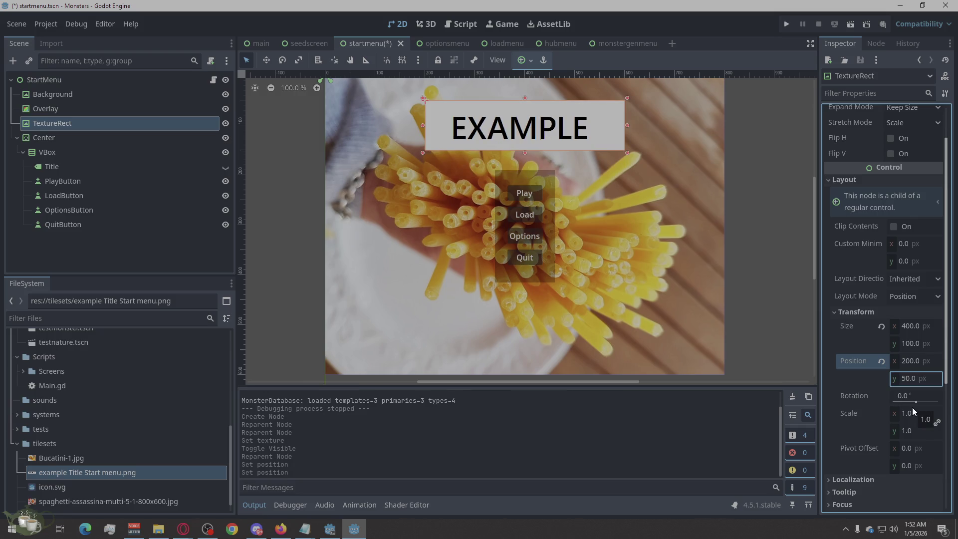
pyautogui.click(784, 293)
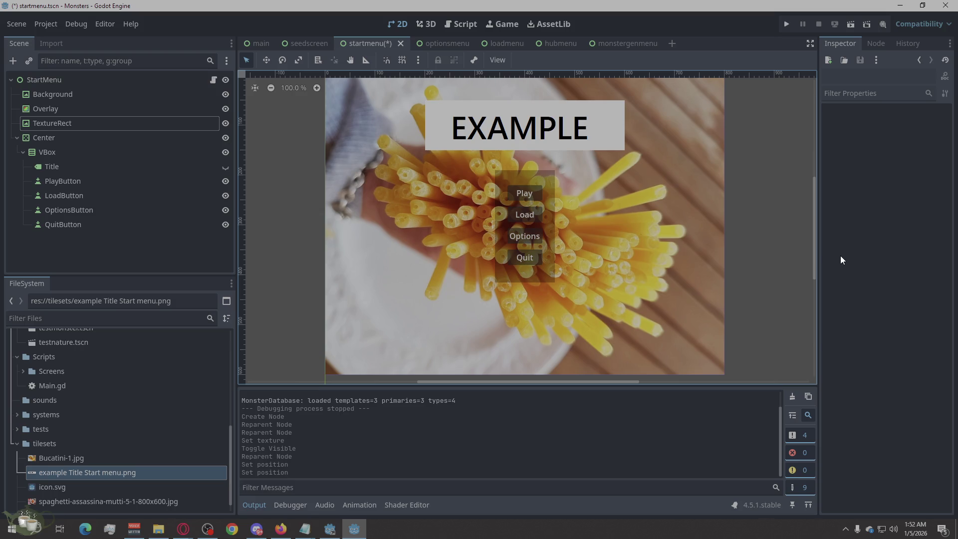
# Step: Save and run the game, go from Play to the hub and back, then stop it
pyautogui.click(788, 25)
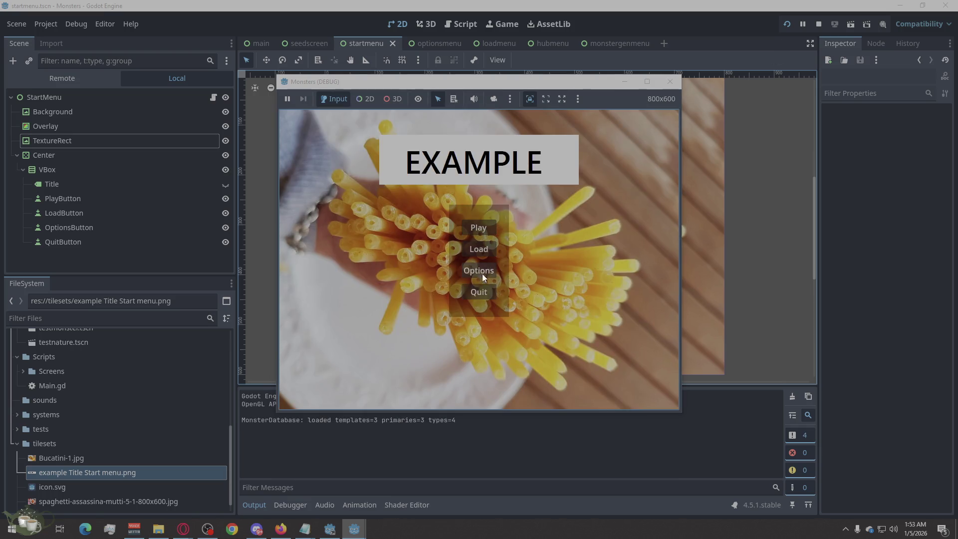
pyautogui.click(483, 228)
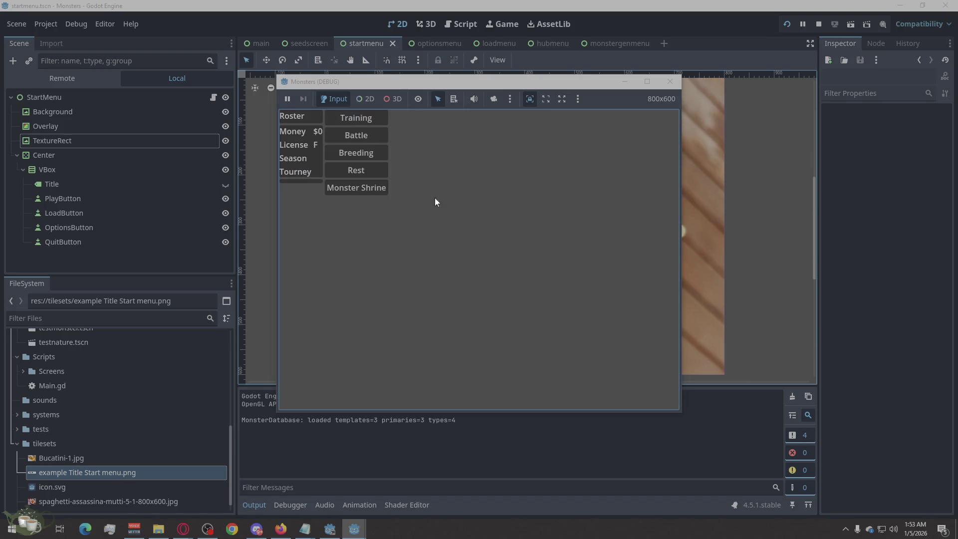
pyautogui.click(300, 180)
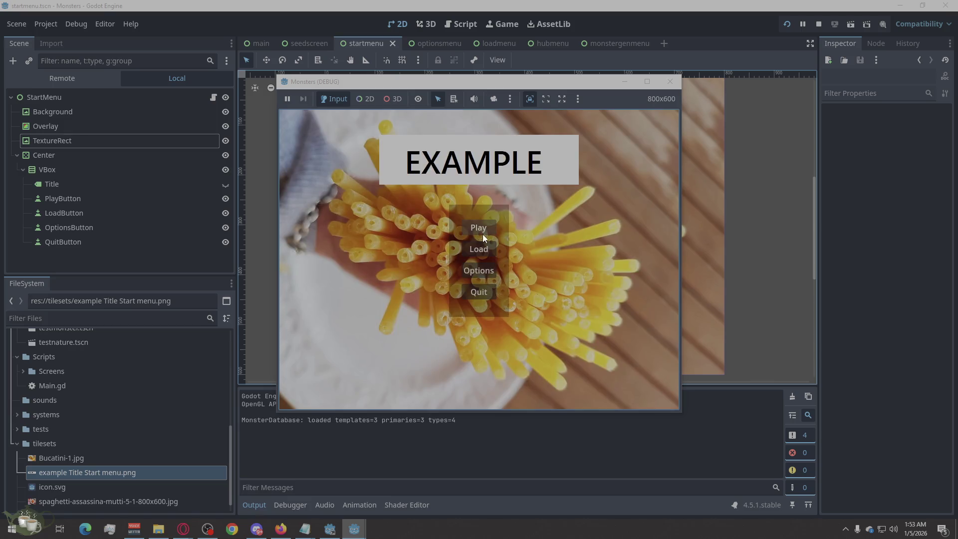
pyautogui.click(670, 81)
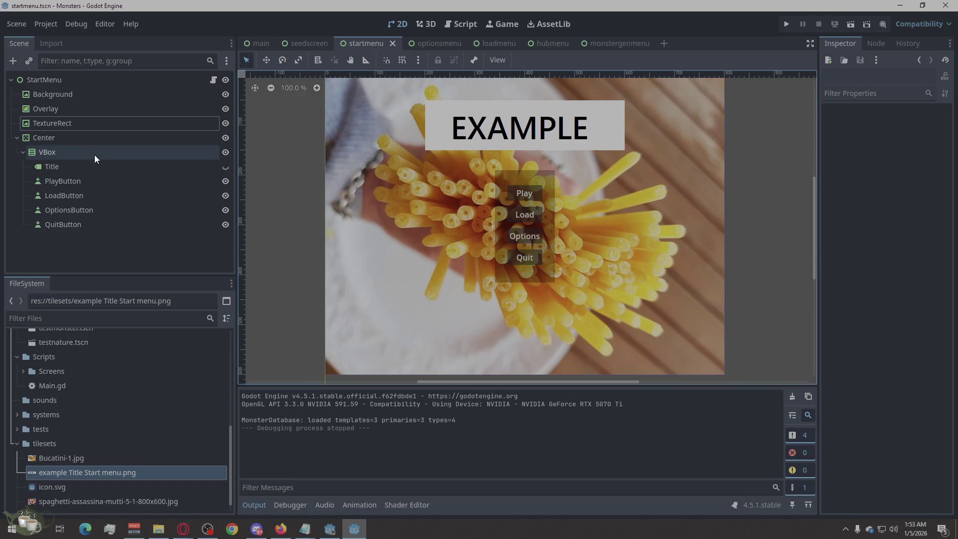
pyautogui.click(101, 112)
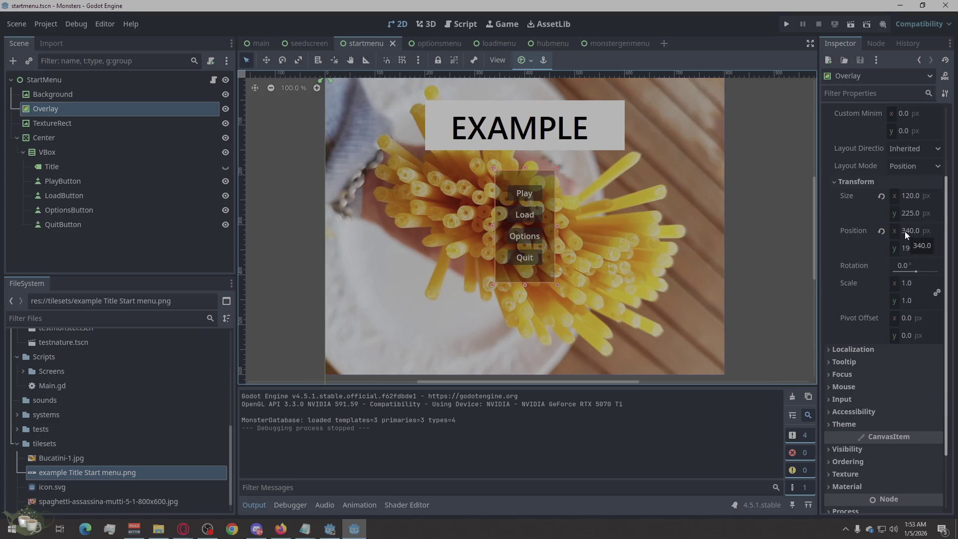
# Step: Set the Overlay's Transform size y to 200 and position y to 200
pyautogui.click(911, 218)
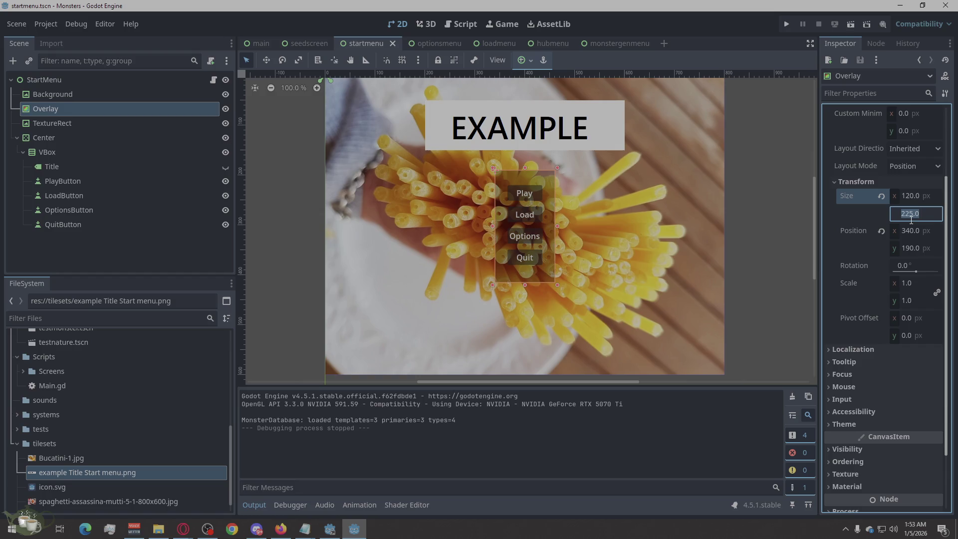
pyautogui.write('200')
pyautogui.press('Return')
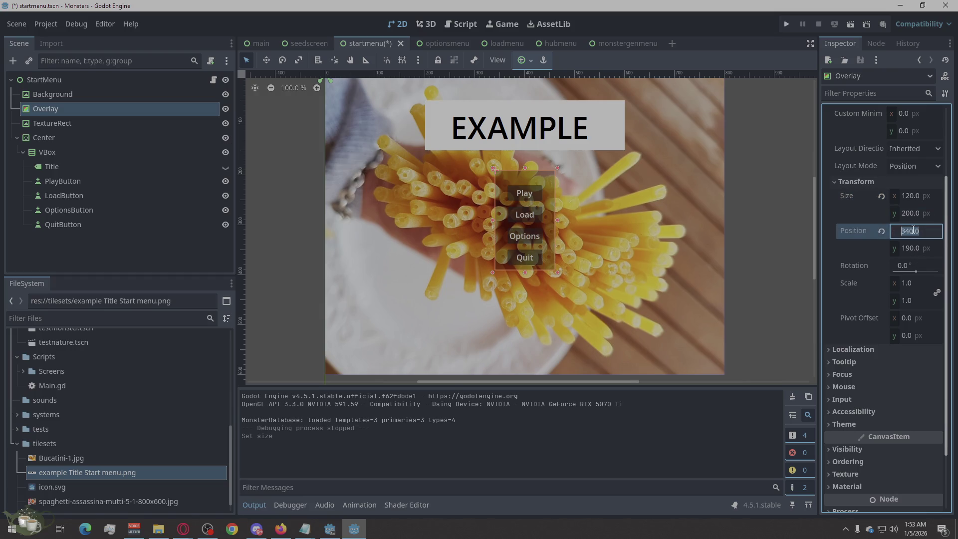
pyautogui.click(911, 246)
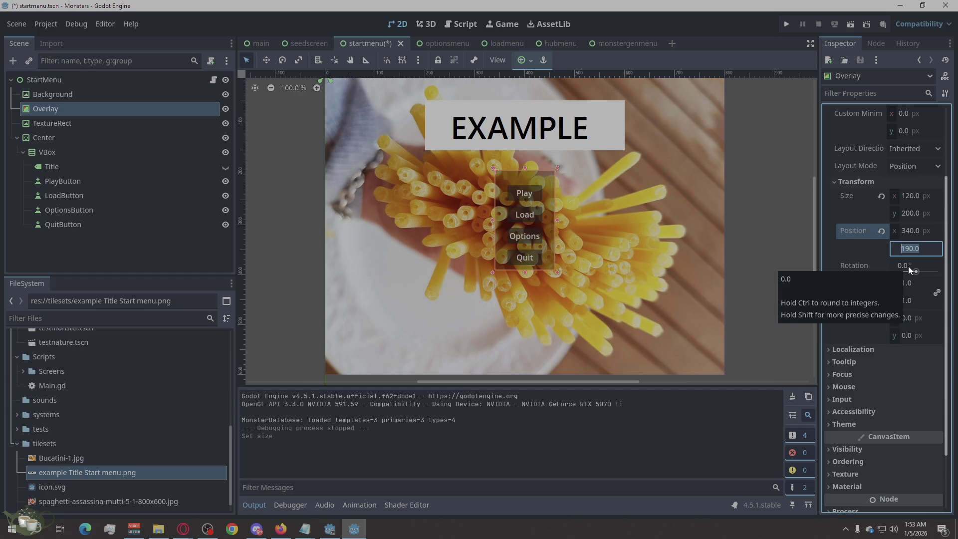
pyautogui.write('20')
pyautogui.press('Return')
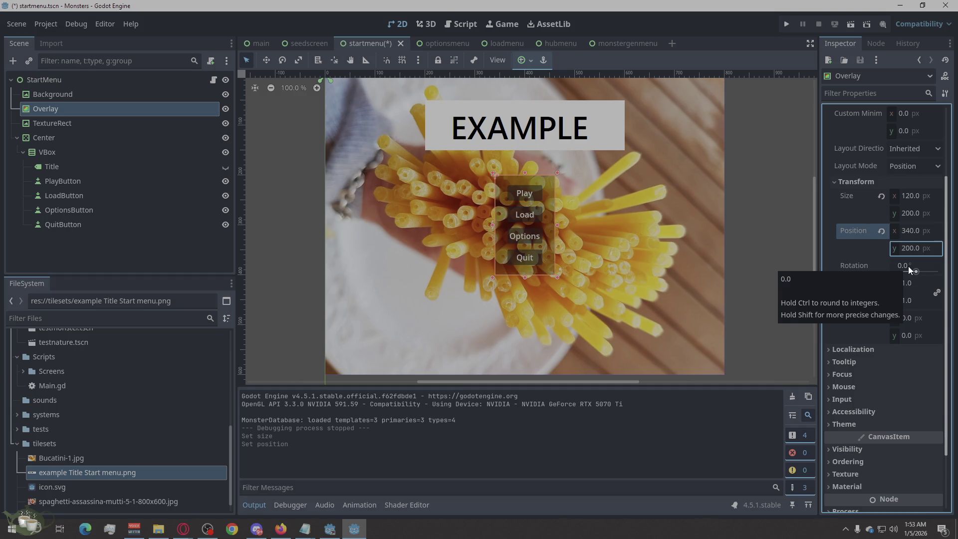
pyautogui.click(780, 270)
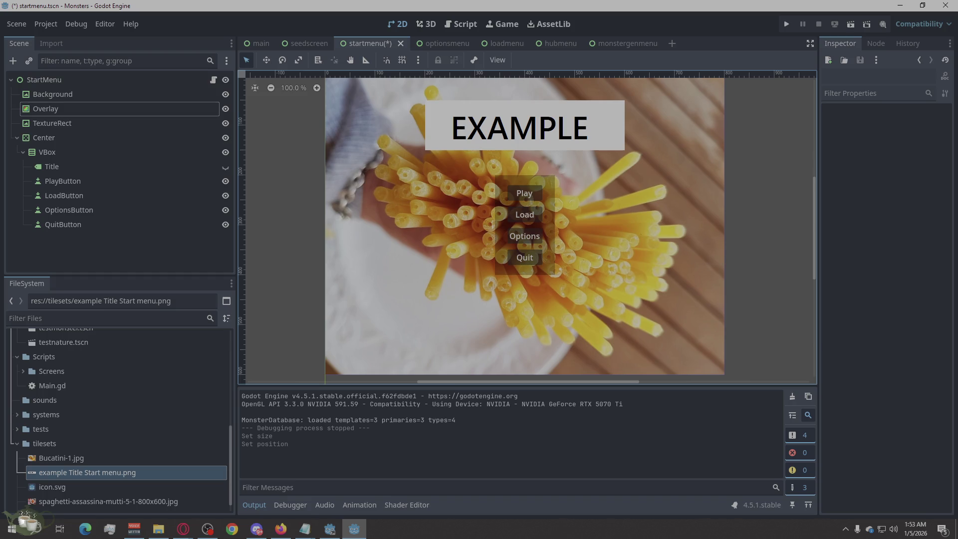
pyautogui.hotkey('alt', 'Tab')
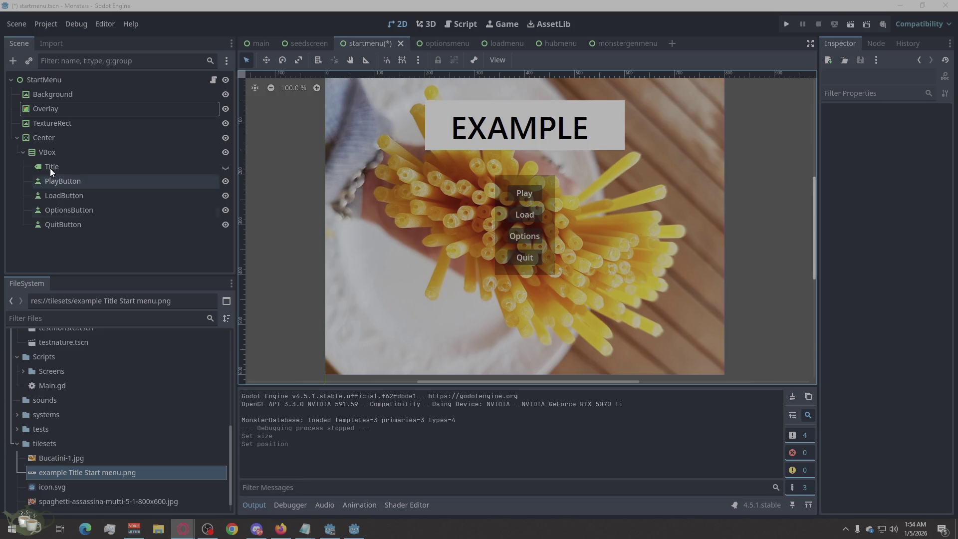
# Step: Rename the TextureRect node under StartMenu to Logo in the Scene tree
pyautogui.doubleClick(75, 122)
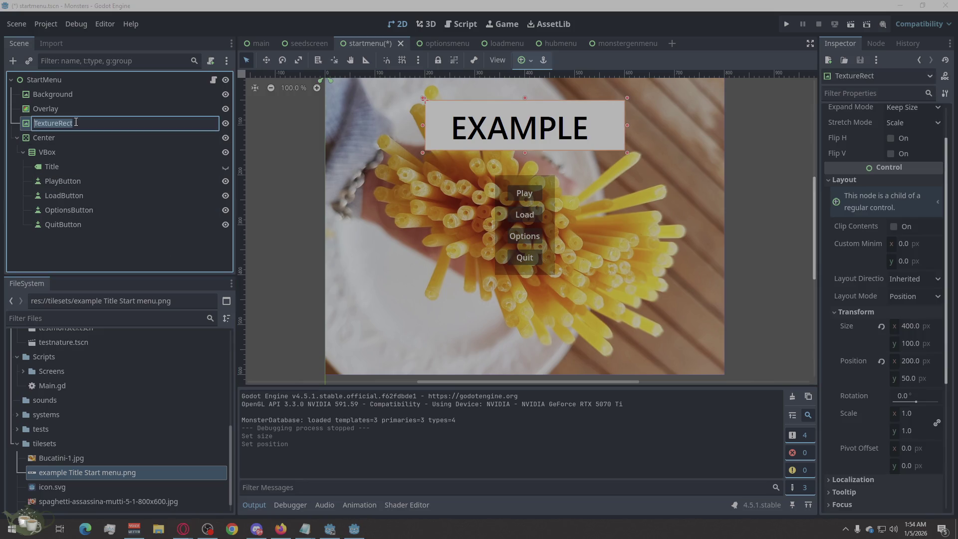
pyautogui.write('Logo')
pyautogui.press('Return')
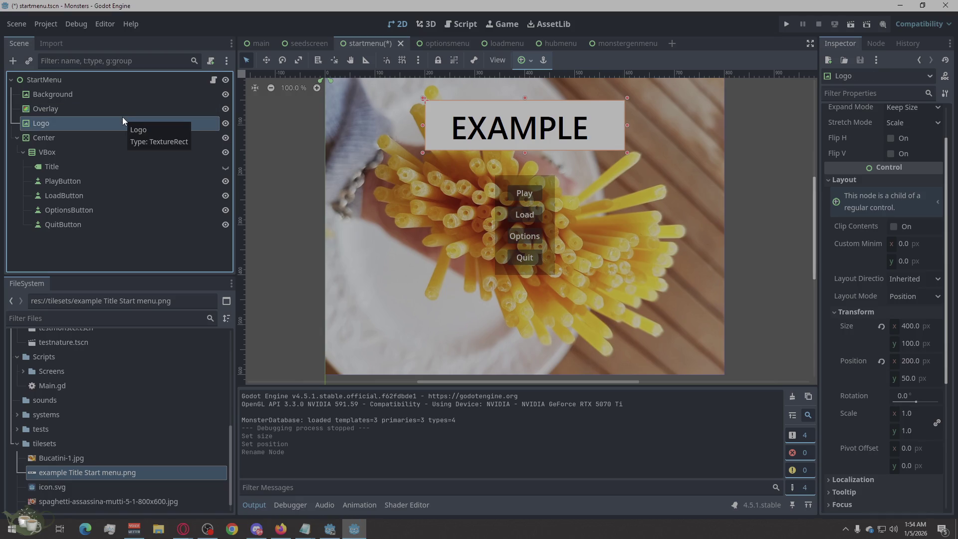
pyautogui.click(755, 199)
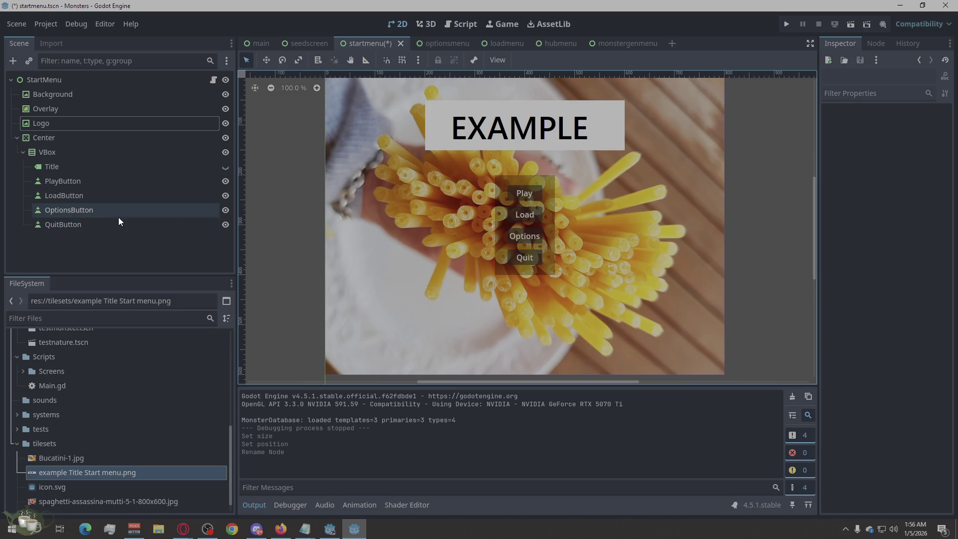
# Step: Select PlayButton and expand its Theme Overrides > Styles list in the Inspector
pyautogui.click(123, 186)
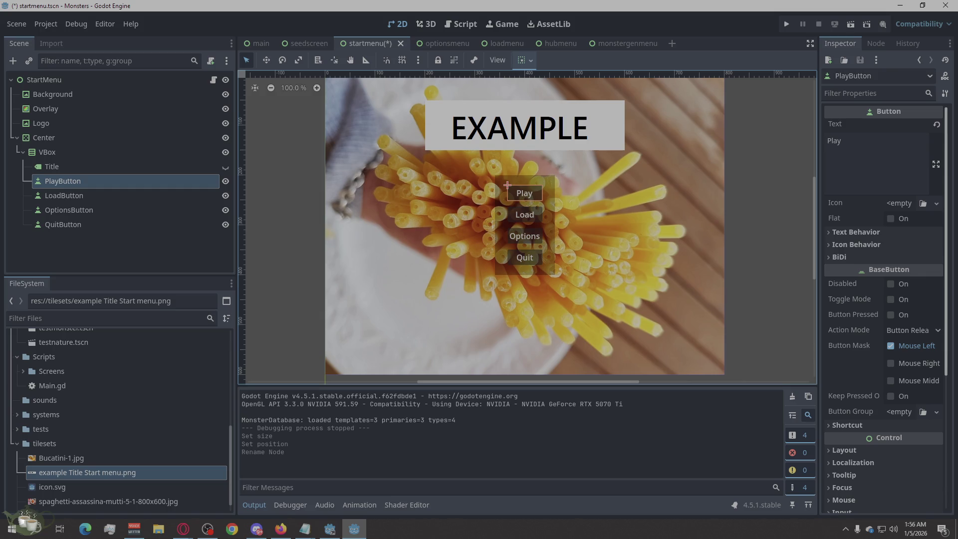
pyautogui.scroll(-5, 839, 393)
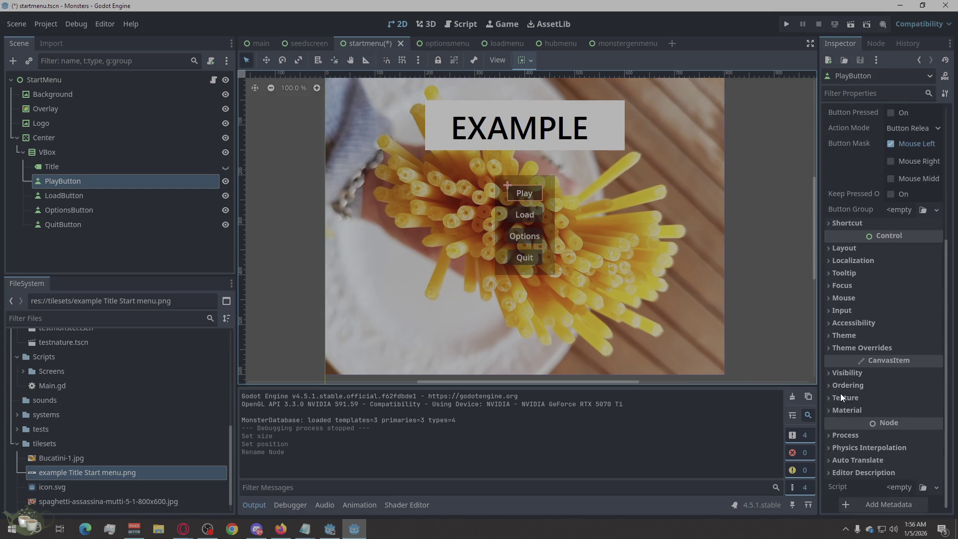
pyautogui.click(834, 335)
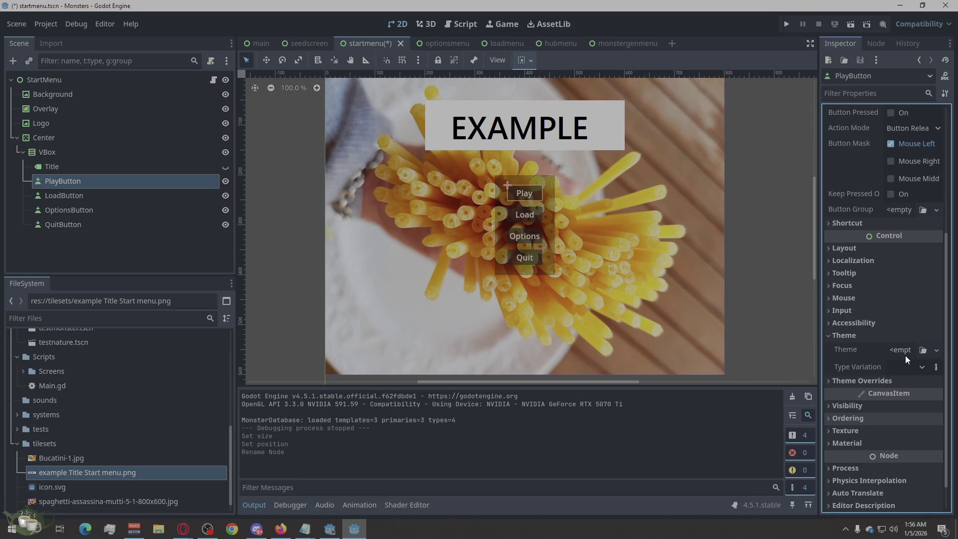
pyautogui.click(855, 379)
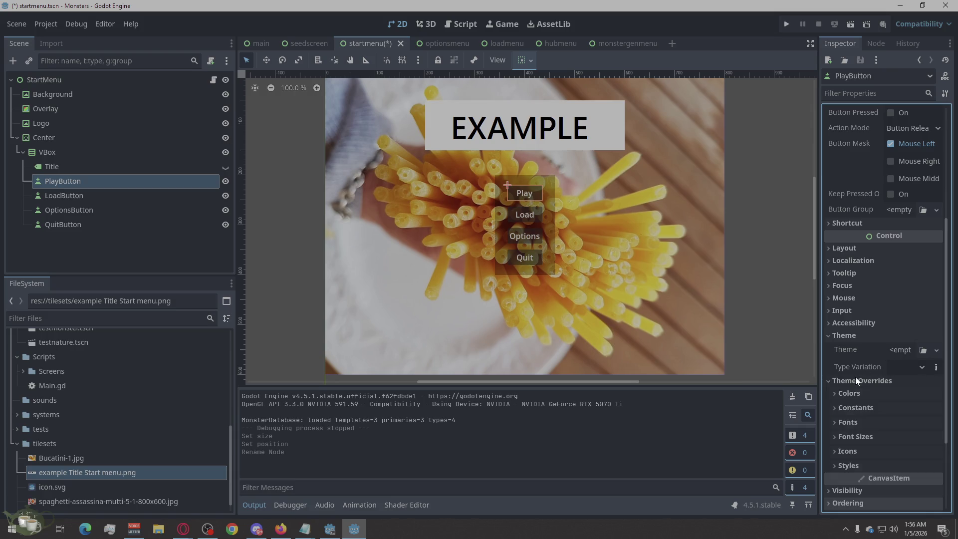
pyautogui.click(853, 335)
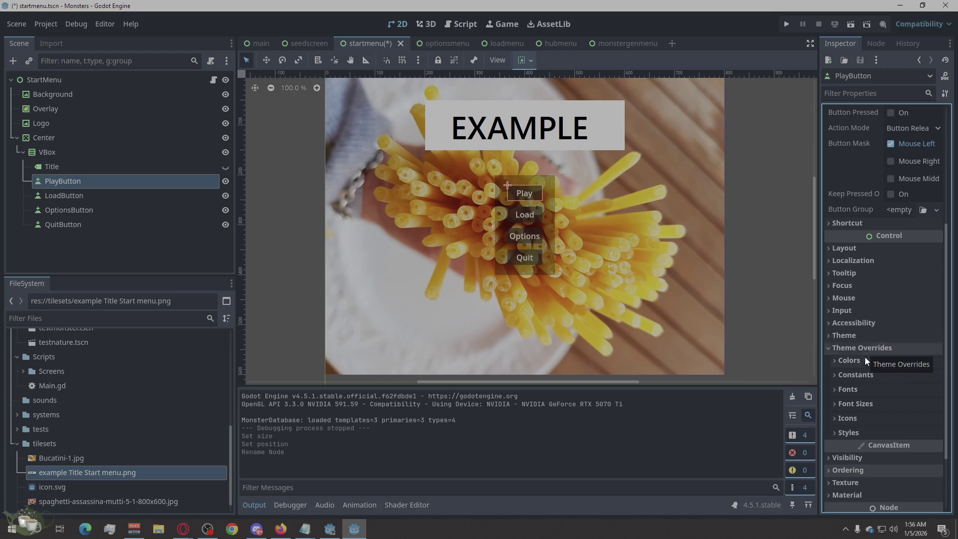
pyautogui.click(833, 438)
# Step: Inspect the Normal StyleBoxFlat alongside the Pressed, Hover, Disabled and Focus style overrides
pyautogui.scroll(-3, 872, 356)
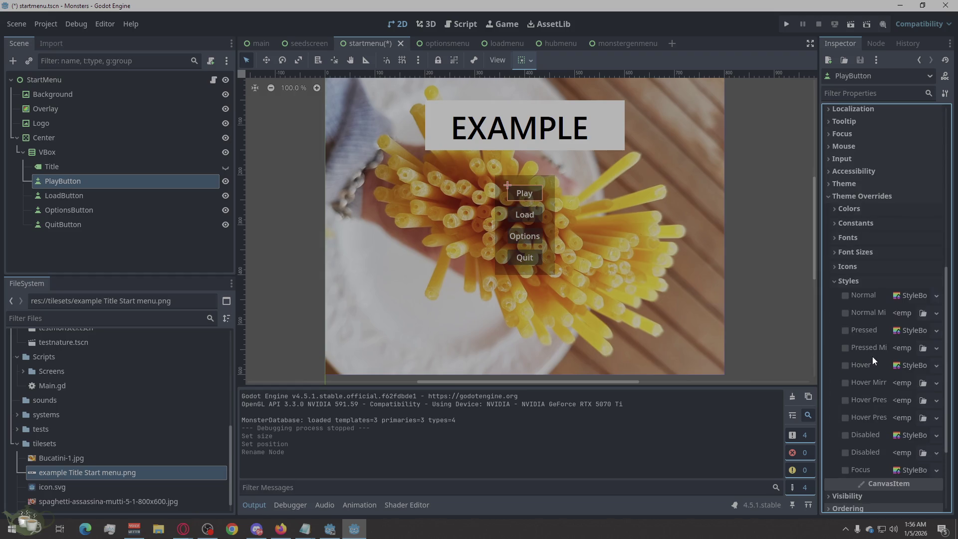
pyautogui.click(908, 298)
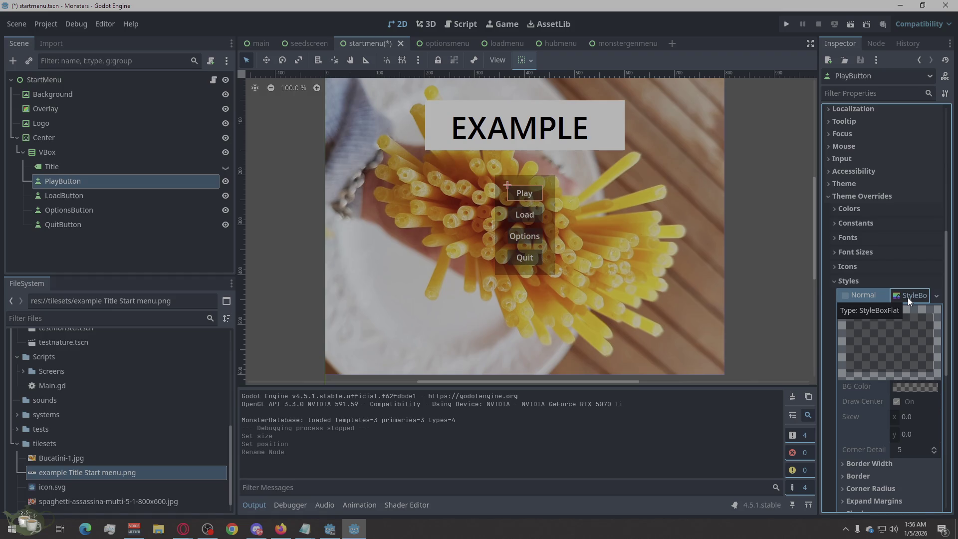
pyautogui.click(907, 297)
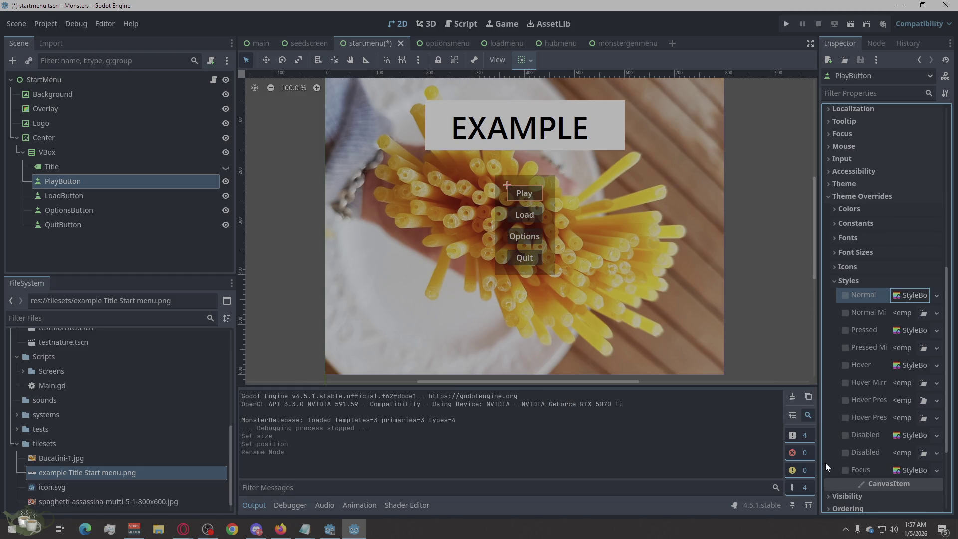
pyautogui.scroll(-4, 834, 440)
pyautogui.scroll(2, 825, 455)
pyautogui.scroll(2, 825, 451)
pyautogui.hotkey('alt', 'Tab')
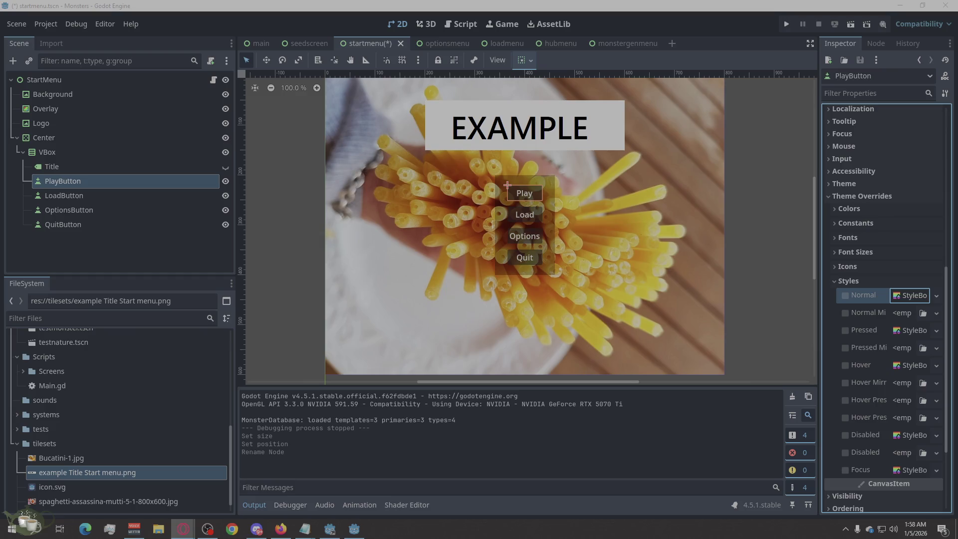
pyautogui.click(435, 46)
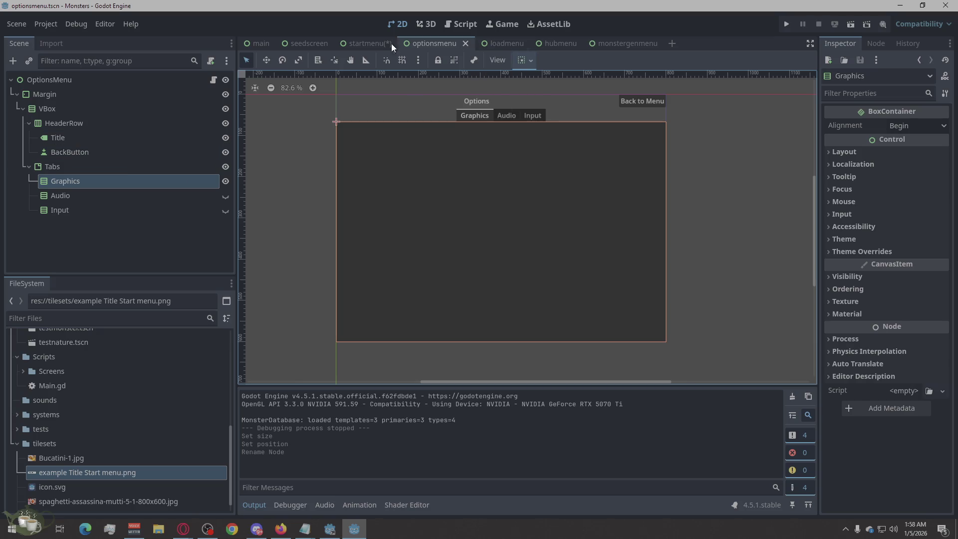
# Step: Save the startmenu scene with Ctrl+S and switch to the loadmenu scene
pyautogui.click(362, 41)
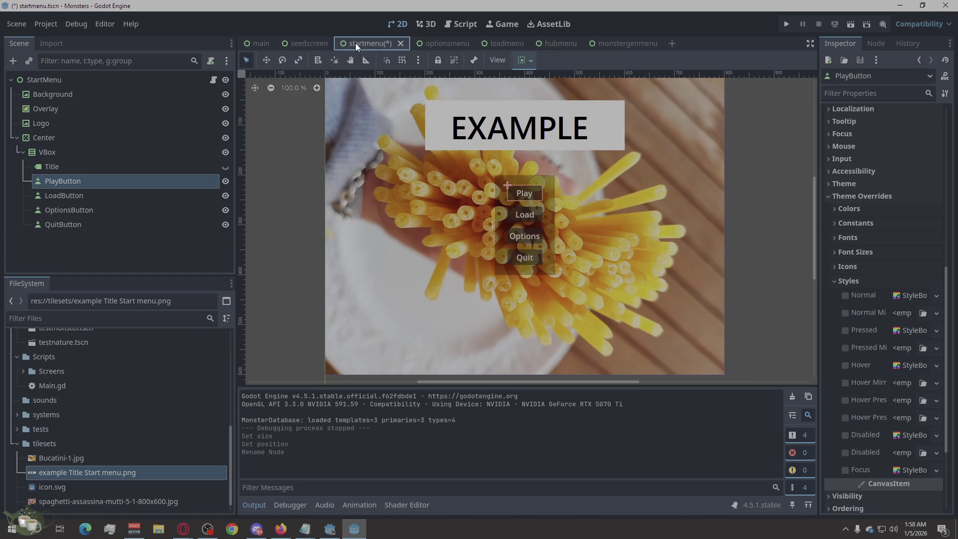
pyautogui.hotkey('ctrl', 's')
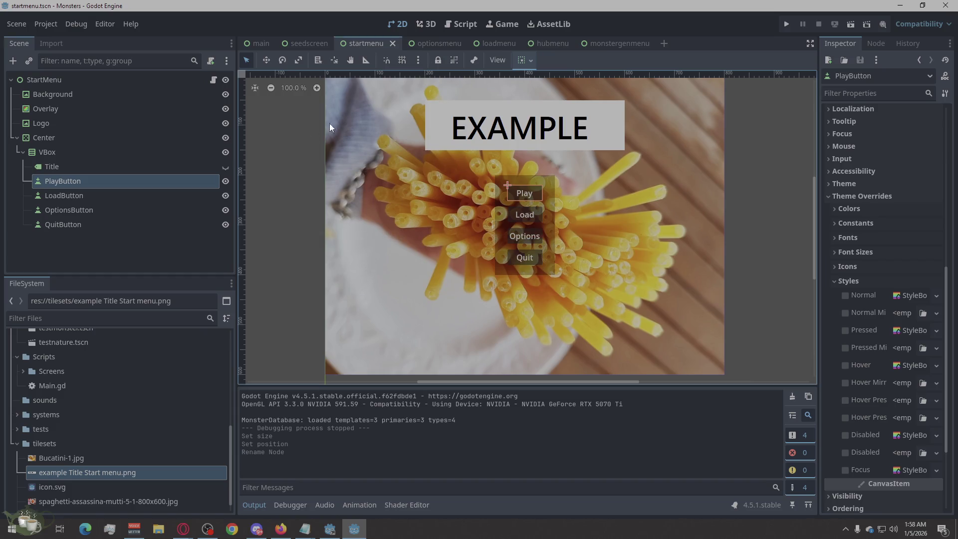
pyautogui.click(504, 44)
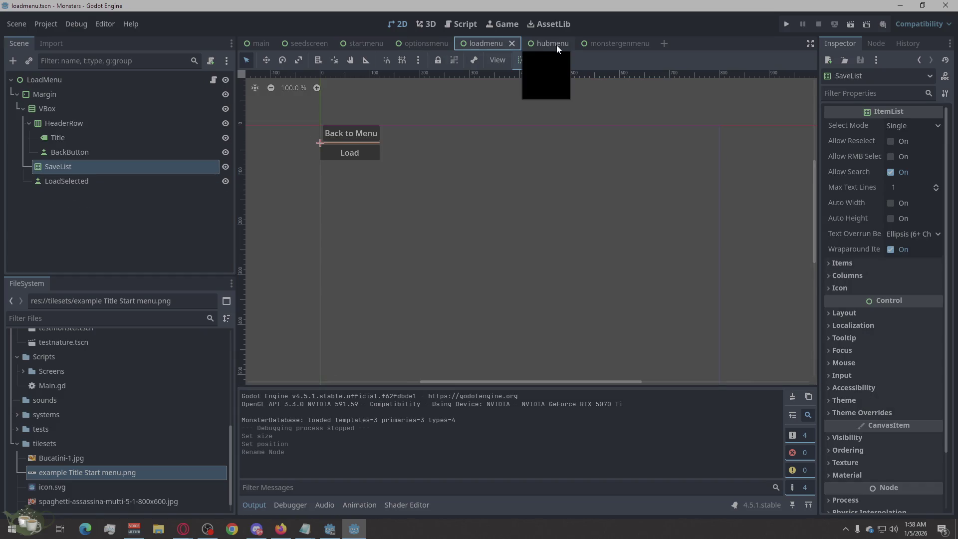
# Step: Change the load menu Title label's text from Load to 'Saves'
pyautogui.click(104, 135)
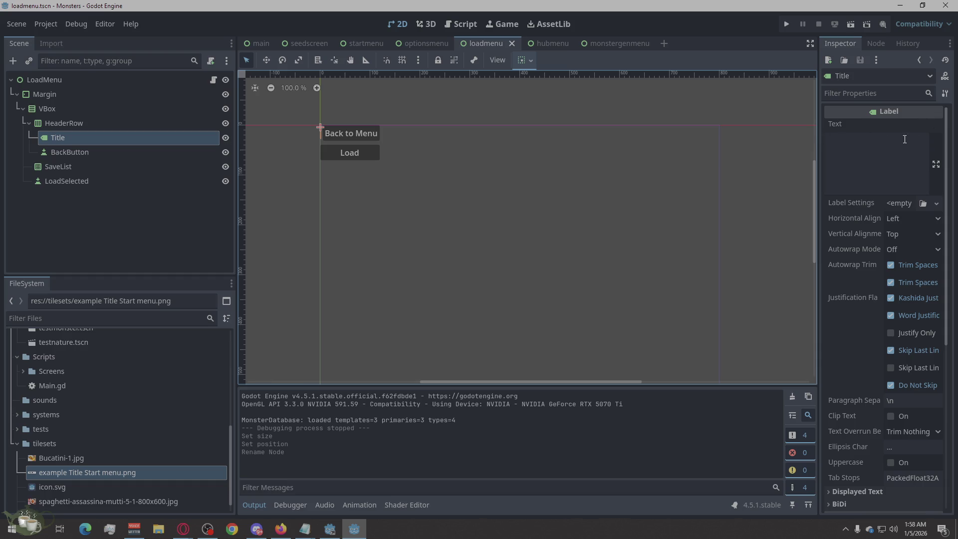
pyautogui.click(845, 172)
pyautogui.write('Load')
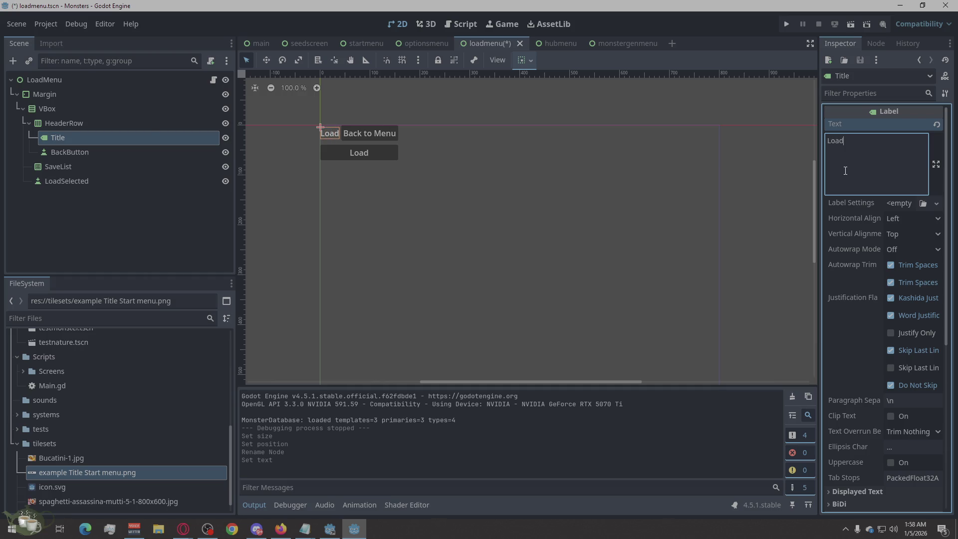
pyautogui.press('BackSpace')
pyautogui.press('BackSpace')
pyautogui.press('BackSpace')
pyautogui.write('Saves')
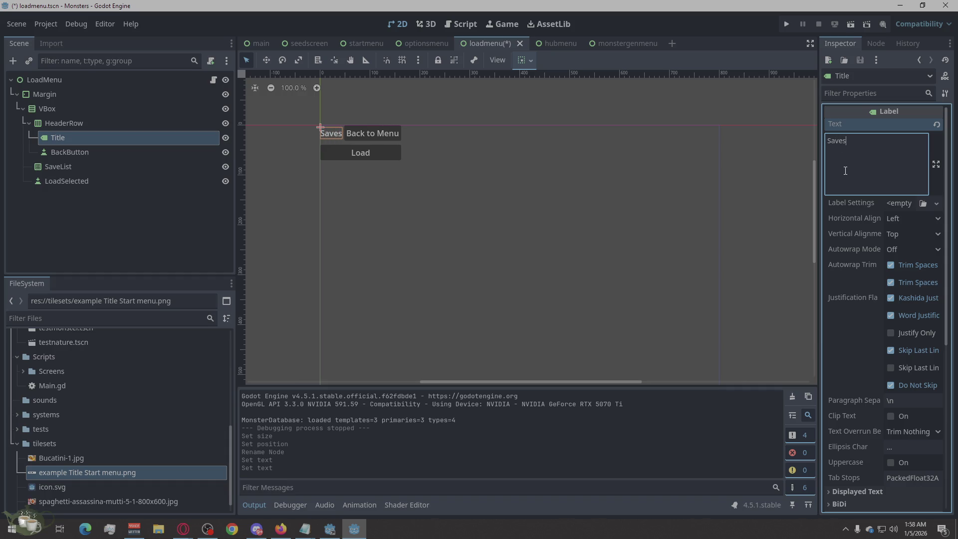
pyautogui.click(680, 271)
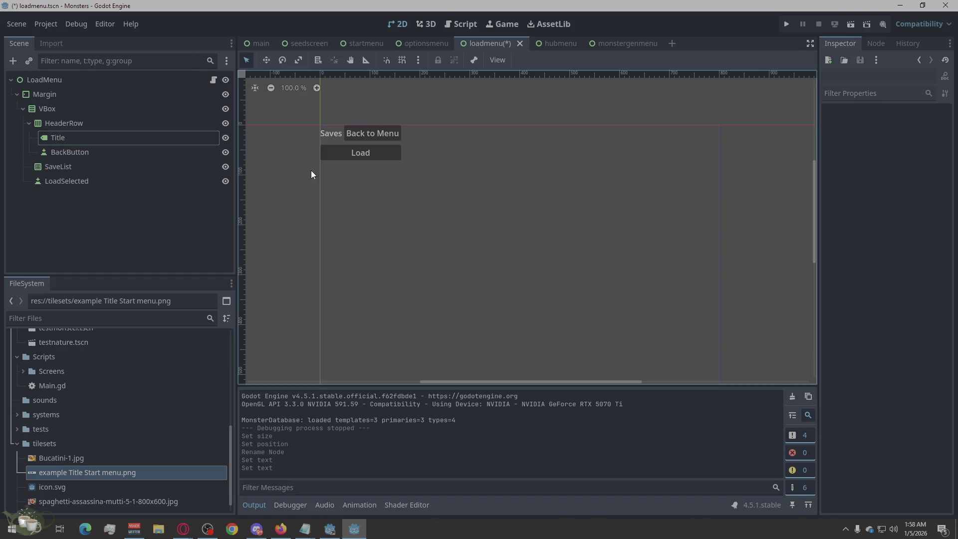
pyautogui.click(107, 135)
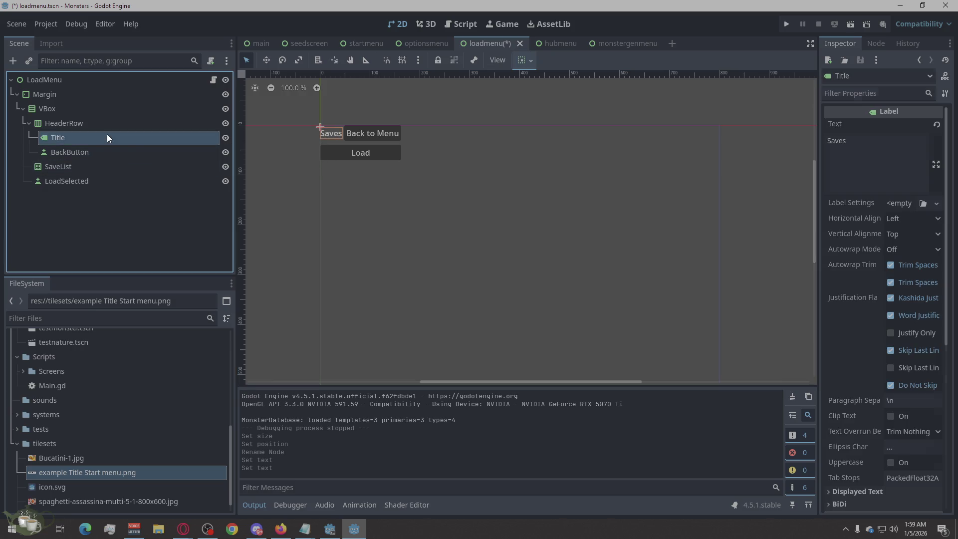
pyautogui.scroll(-5, 870, 328)
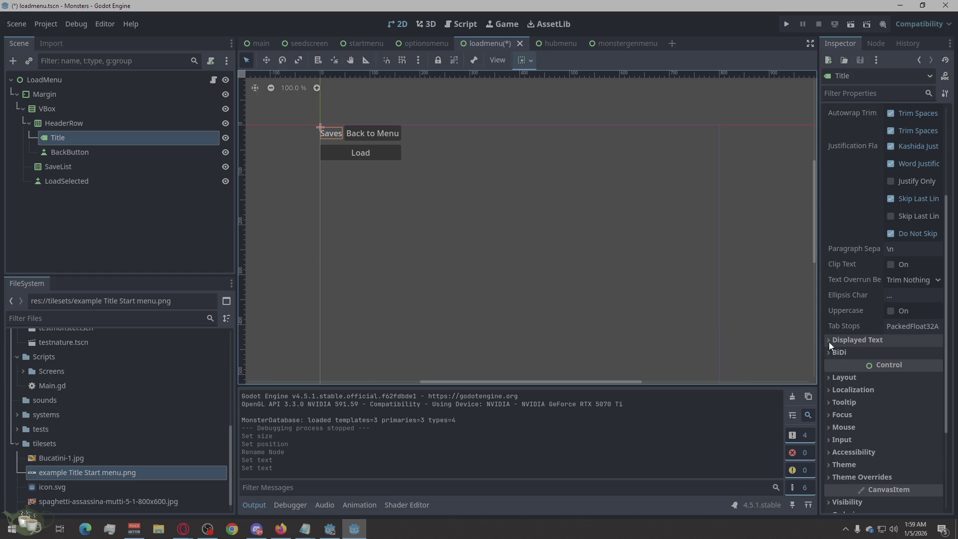
pyautogui.scroll(5, 917, 280)
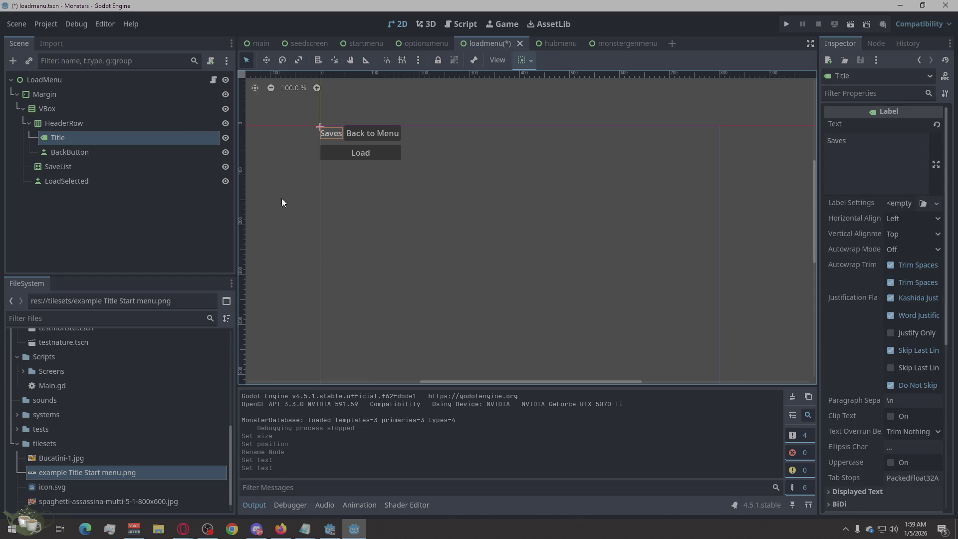
pyautogui.click(118, 122)
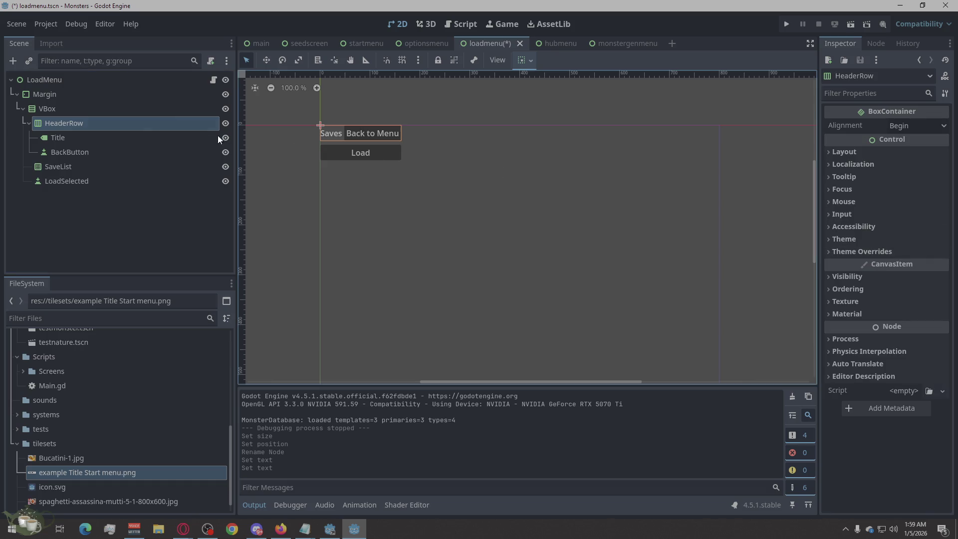
pyautogui.click(67, 139)
# Step: Reveal the Title label's Container Sizing settings and test horizontal Expand
pyautogui.scroll(-5, 930, 290)
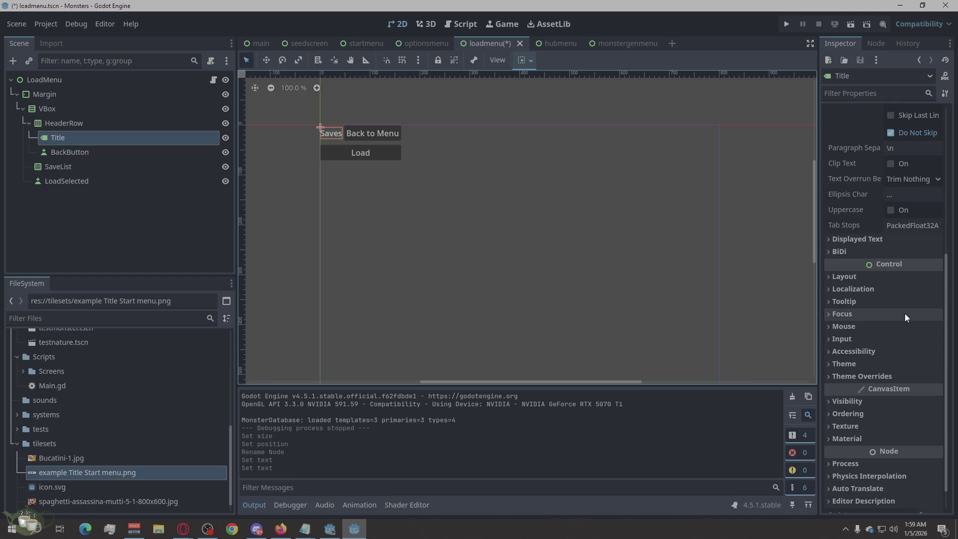
pyautogui.click(824, 280)
pyautogui.scroll(-2, 828, 290)
pyautogui.click(833, 308)
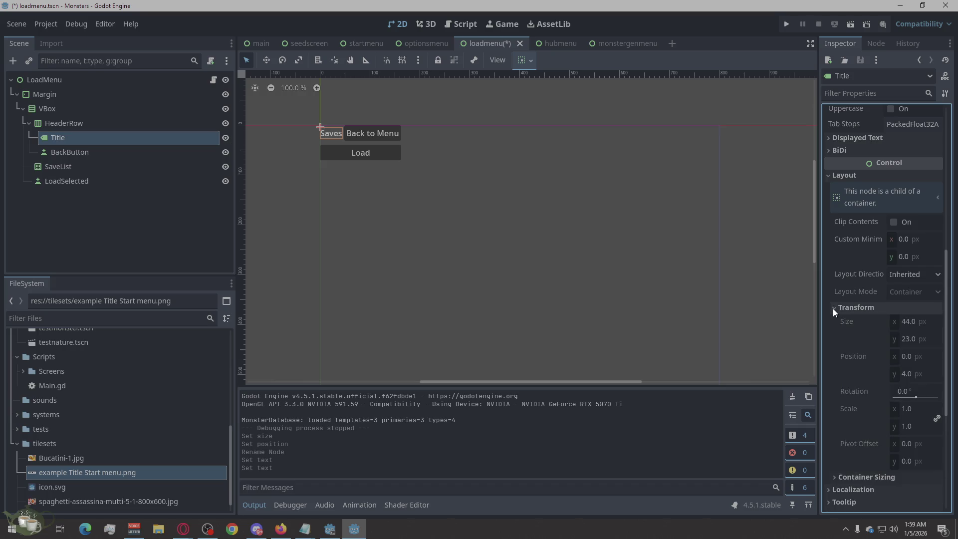
pyautogui.click(833, 307)
pyautogui.click(832, 321)
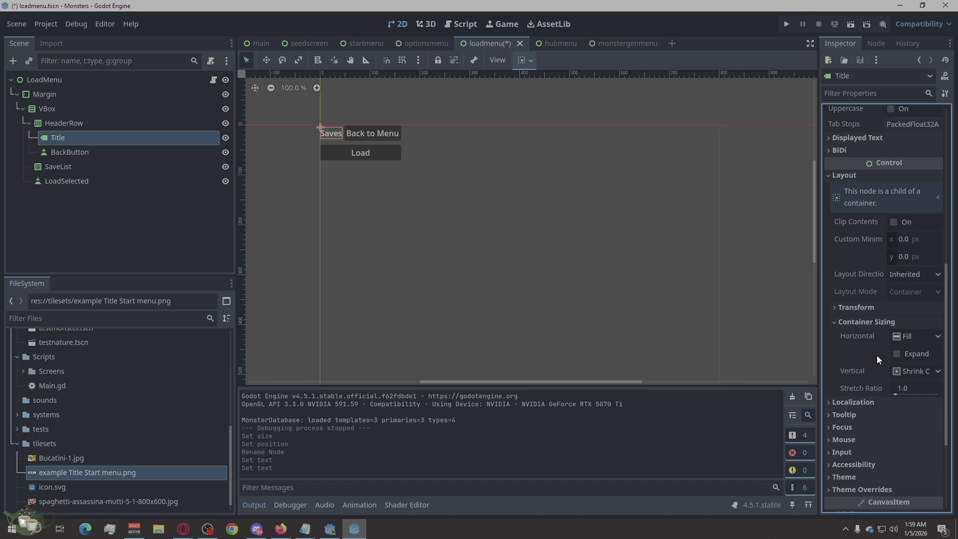
pyautogui.click(895, 354)
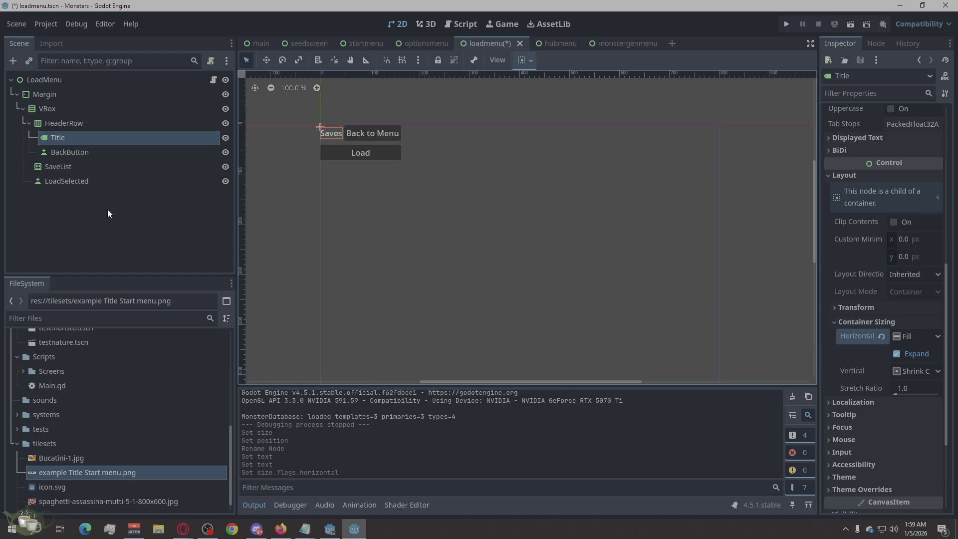
pyautogui.click(911, 355)
# Step: Try the Title's vertical sizing as Fill, bottom and top alignment, leaving Expand off
pyautogui.click(917, 339)
pyautogui.click(917, 339)
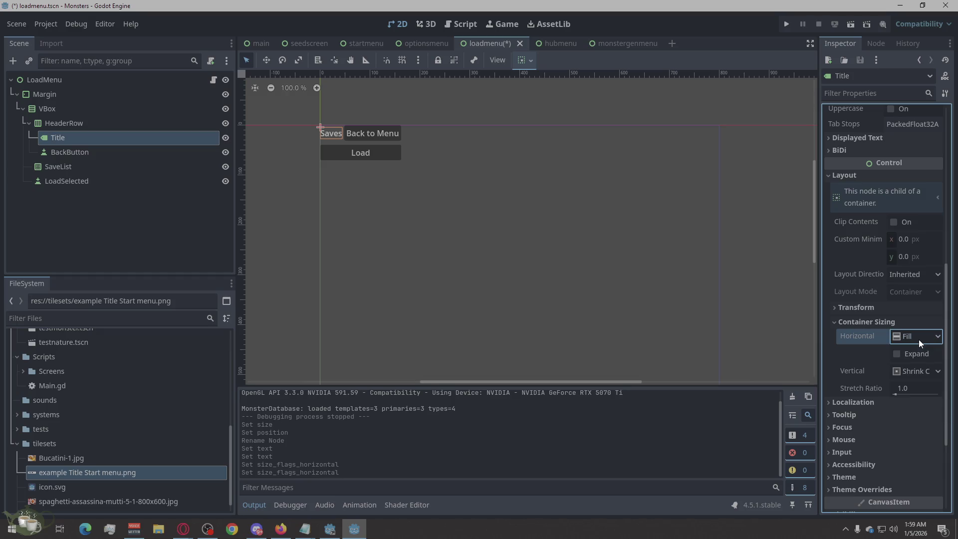
pyautogui.click(914, 370)
pyautogui.click(913, 386)
pyautogui.click(911, 355)
pyautogui.click(912, 354)
pyautogui.click(909, 372)
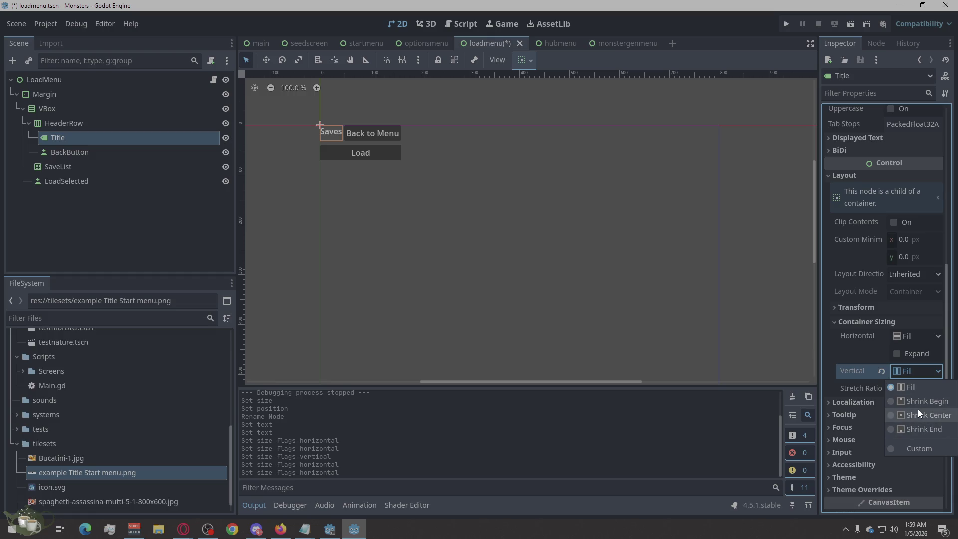
pyautogui.click(914, 433)
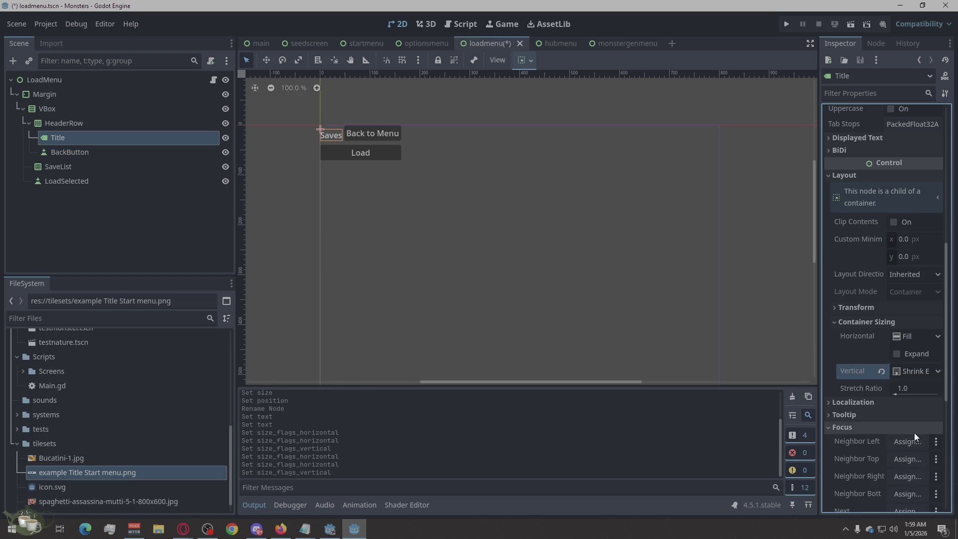
pyautogui.click(919, 372)
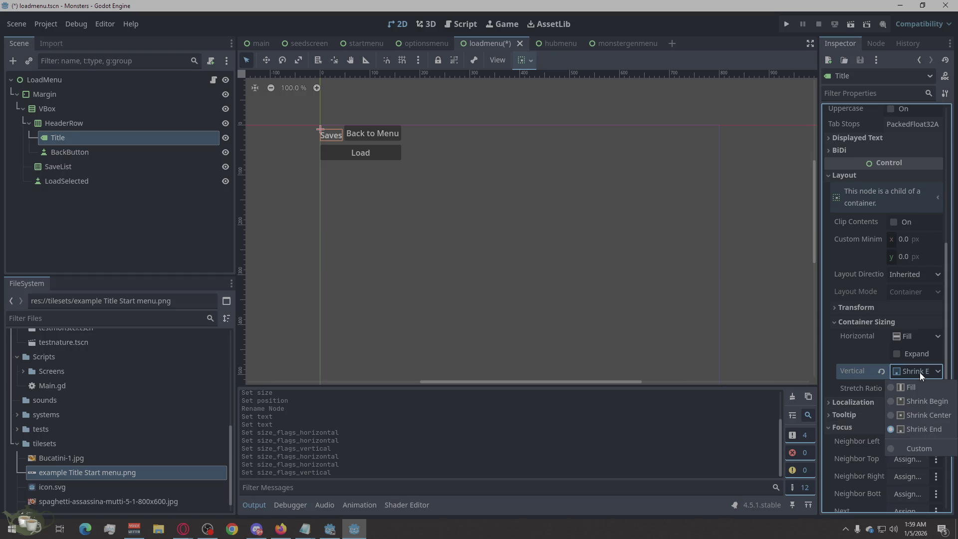
pyautogui.click(918, 401)
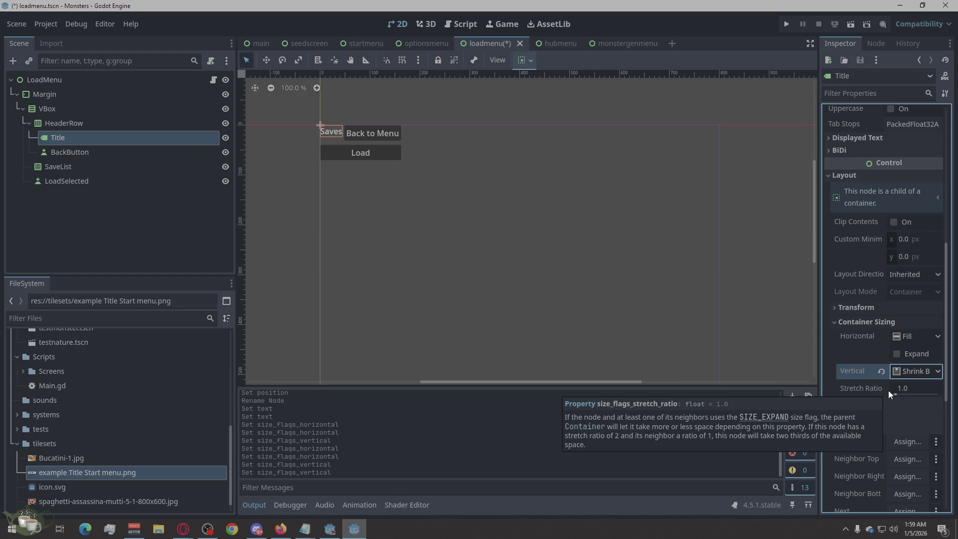
pyautogui.click(906, 356)
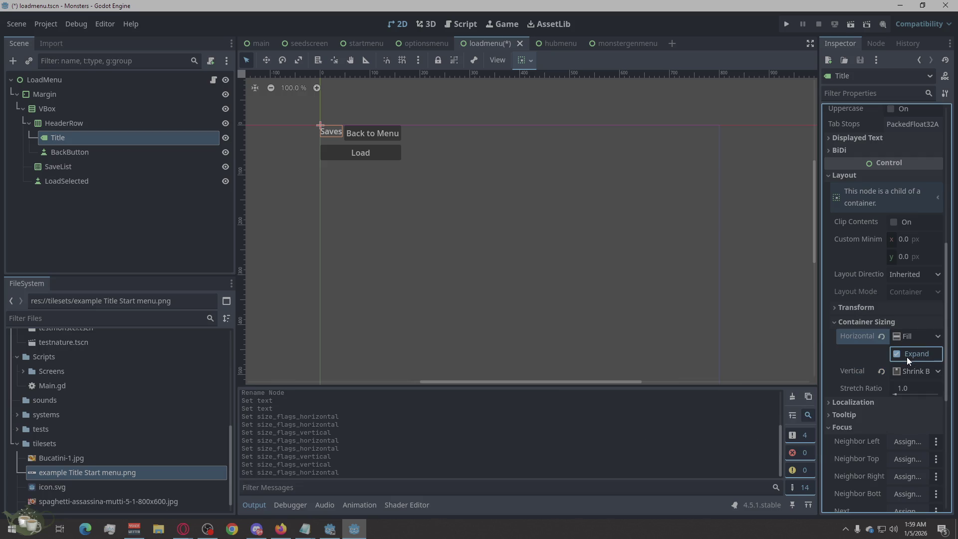
pyautogui.click(906, 357)
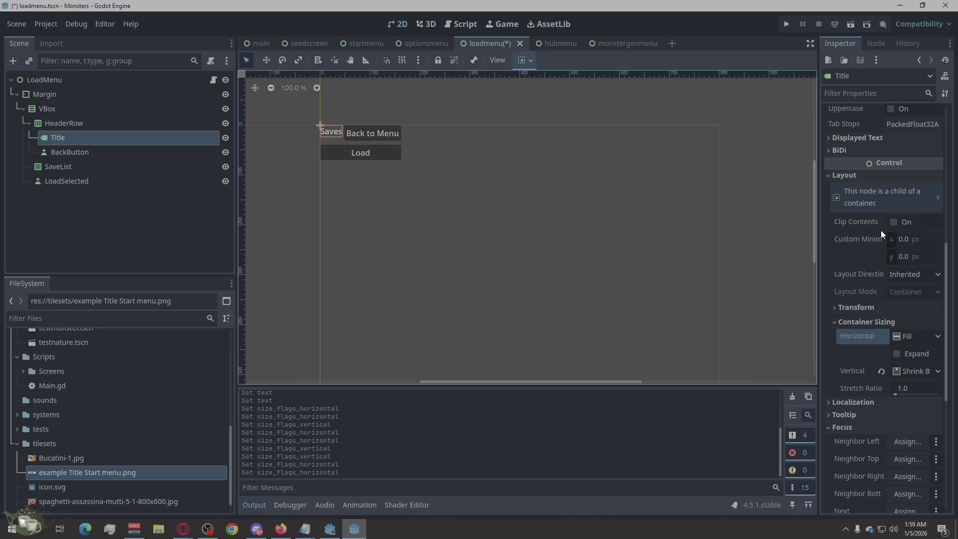
# Step: Browse the Title's layout, text, transform and focus properties, keeping layout direction Inherited
pyautogui.scroll(2, 881, 230)
pyautogui.click(827, 228)
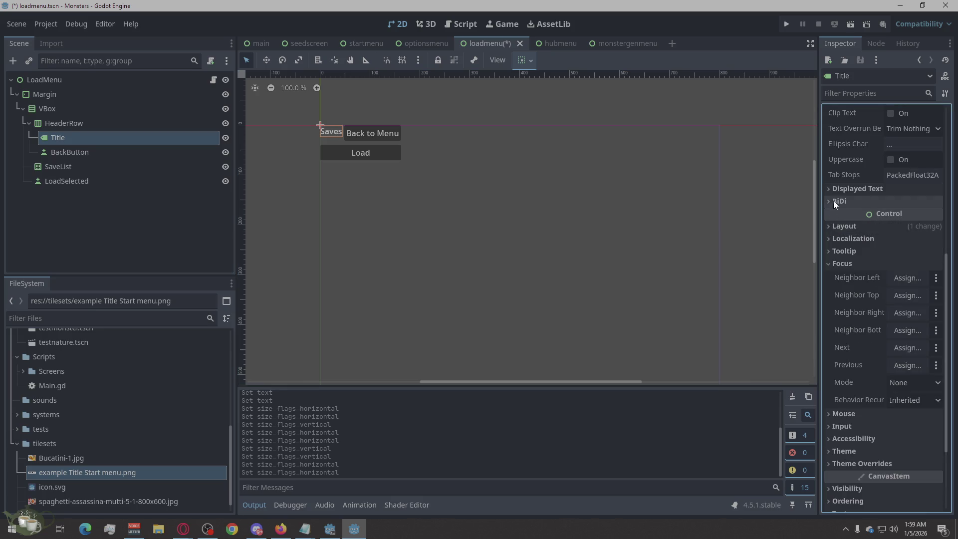
pyautogui.scroll(4, 845, 196)
pyautogui.click(829, 294)
pyautogui.click(829, 294)
pyautogui.scroll(-2, 828, 312)
pyautogui.scroll(-2, 830, 316)
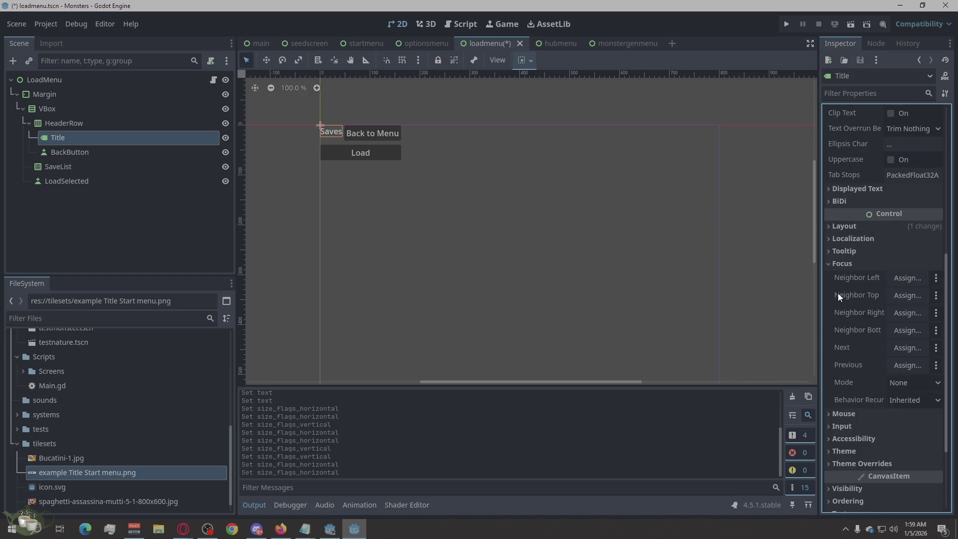
pyautogui.click(829, 232)
pyautogui.scroll(-2, 830, 232)
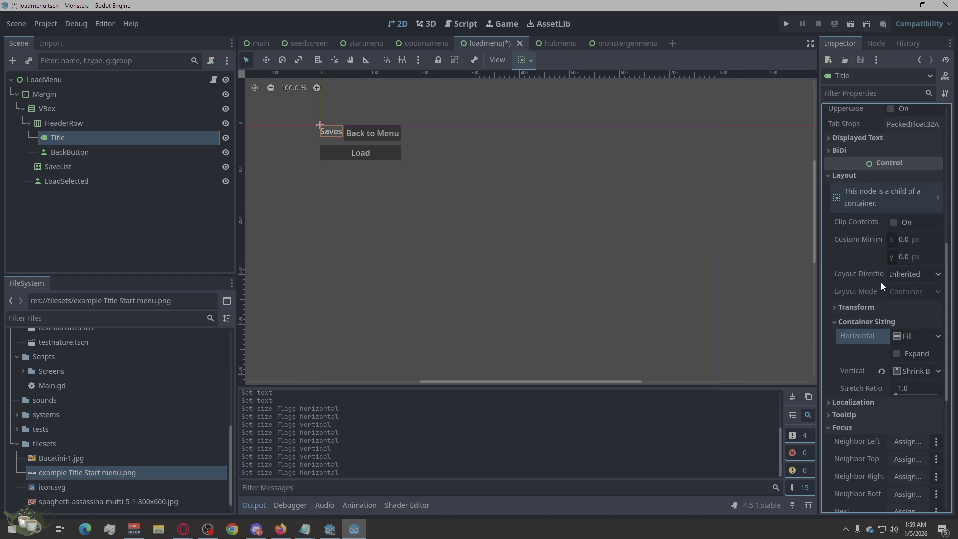
pyautogui.click(902, 273)
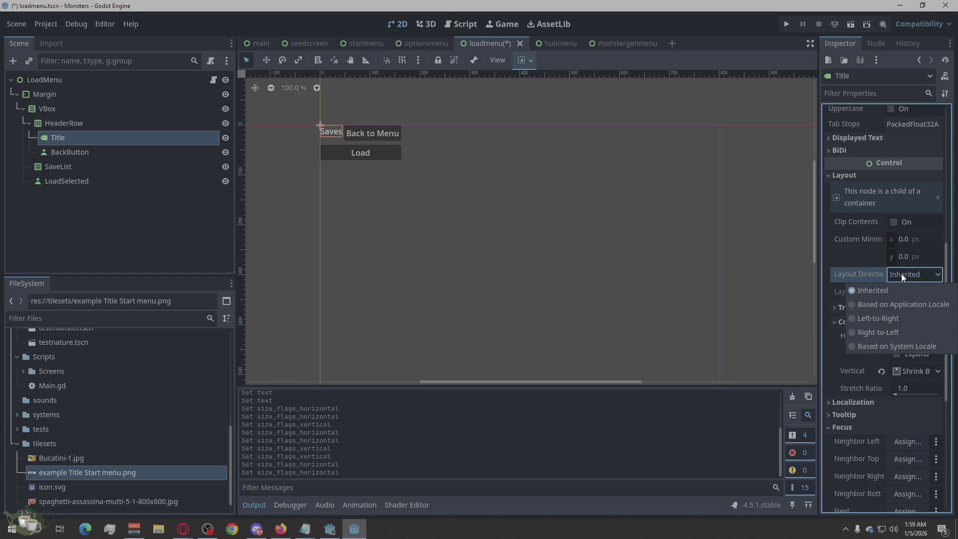
pyautogui.click(900, 274)
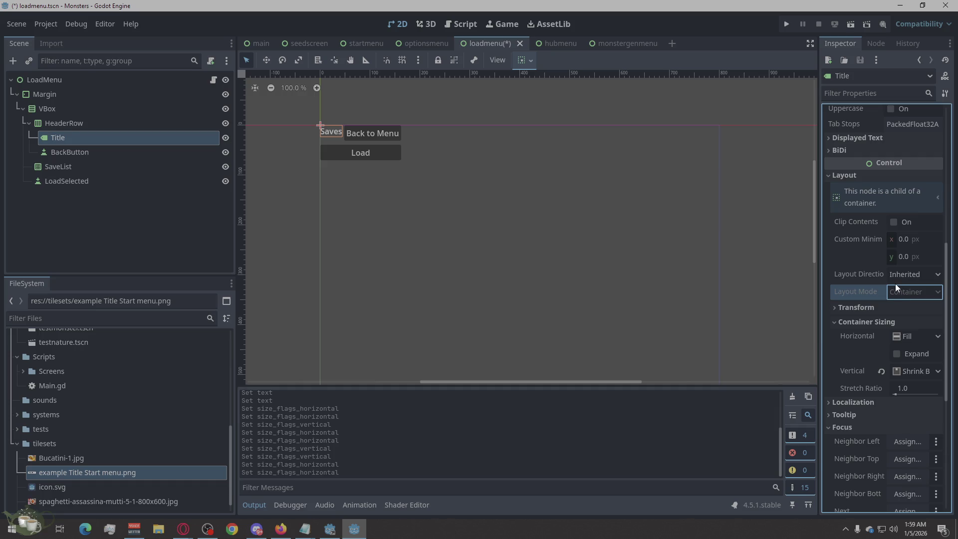
pyautogui.scroll(-4, 895, 283)
pyautogui.scroll(2, 889, 258)
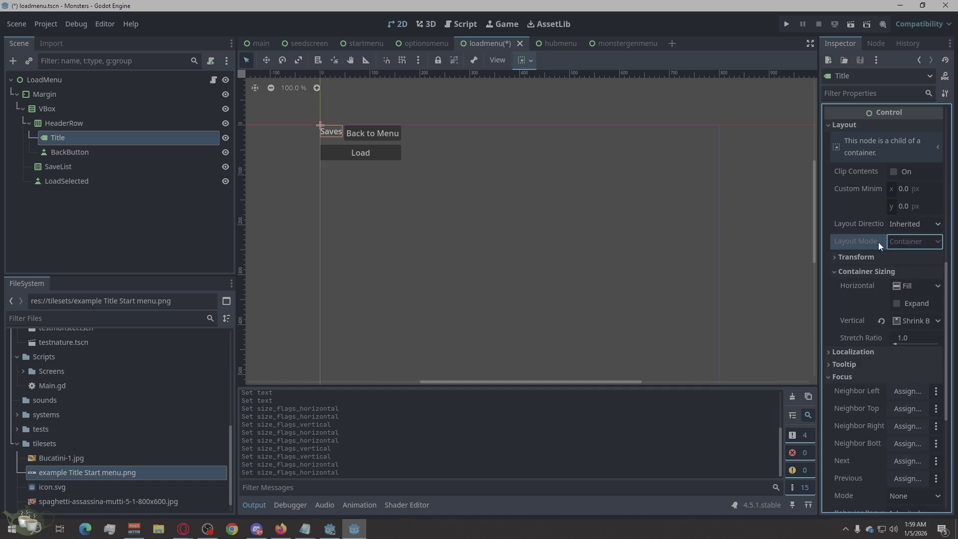
pyautogui.click(848, 256)
pyautogui.click(849, 255)
pyautogui.click(833, 375)
pyautogui.scroll(4, 843, 324)
pyautogui.scroll(-2, 841, 367)
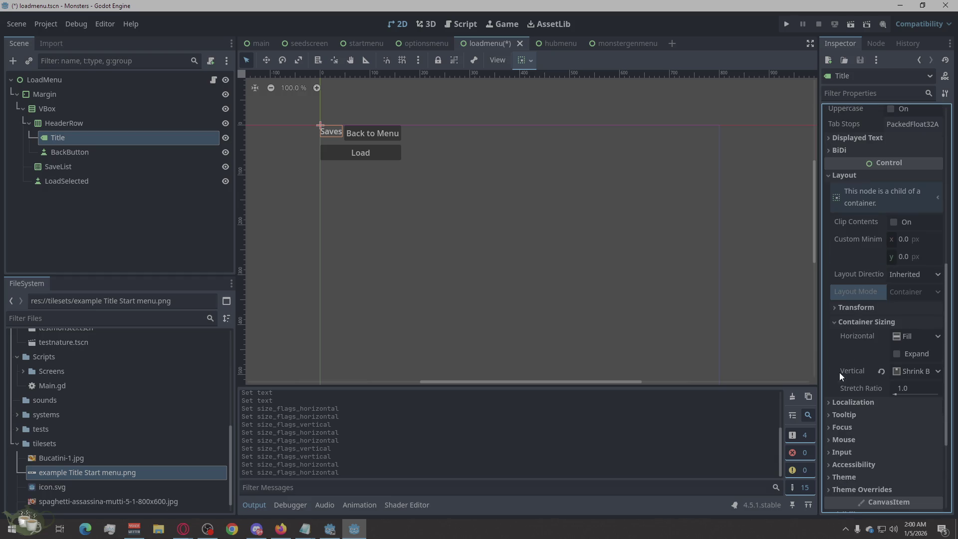
# Step: Set the Title's horizontal and vertical container sizing to Fill, with Expand left off
pyautogui.click(917, 337)
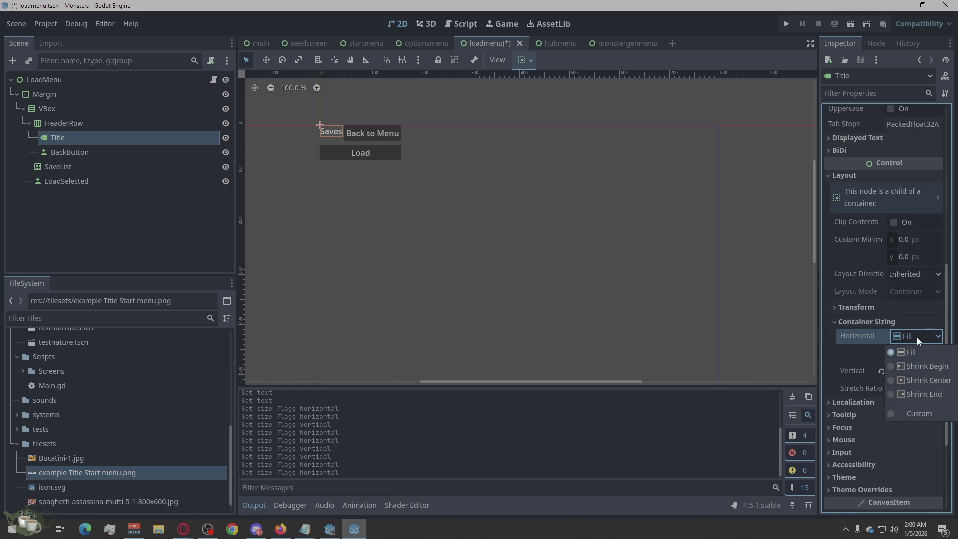
pyautogui.click(908, 388)
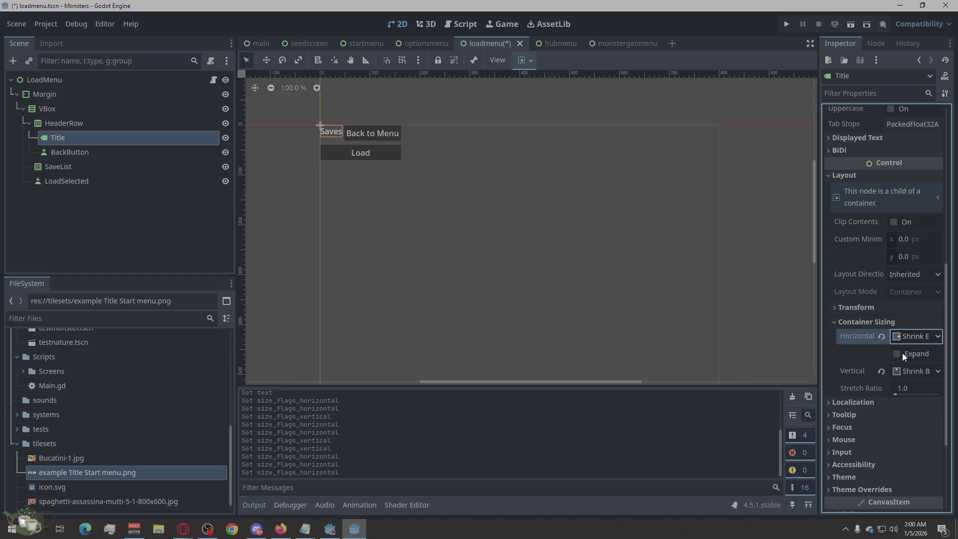
pyautogui.click(908, 337)
pyautogui.click(908, 367)
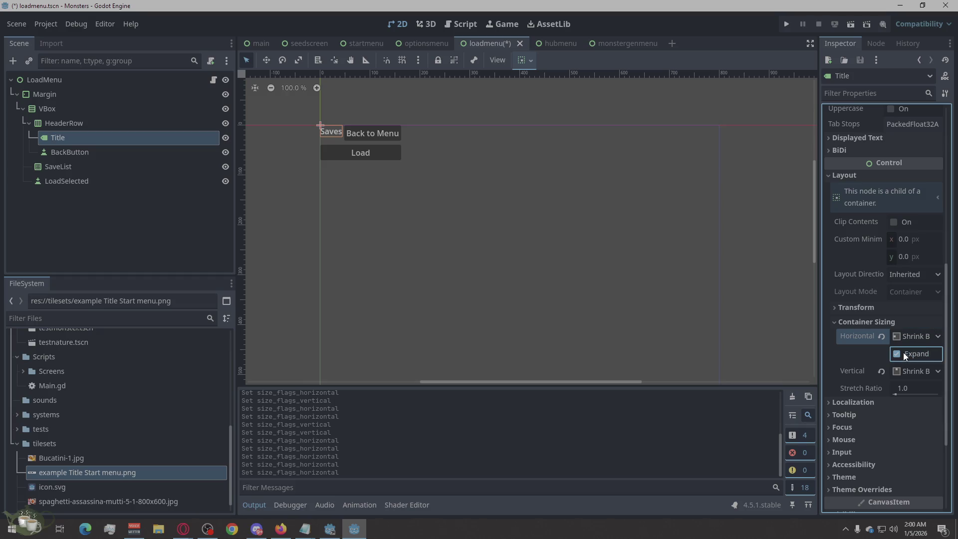
pyautogui.click(902, 339)
pyautogui.click(908, 355)
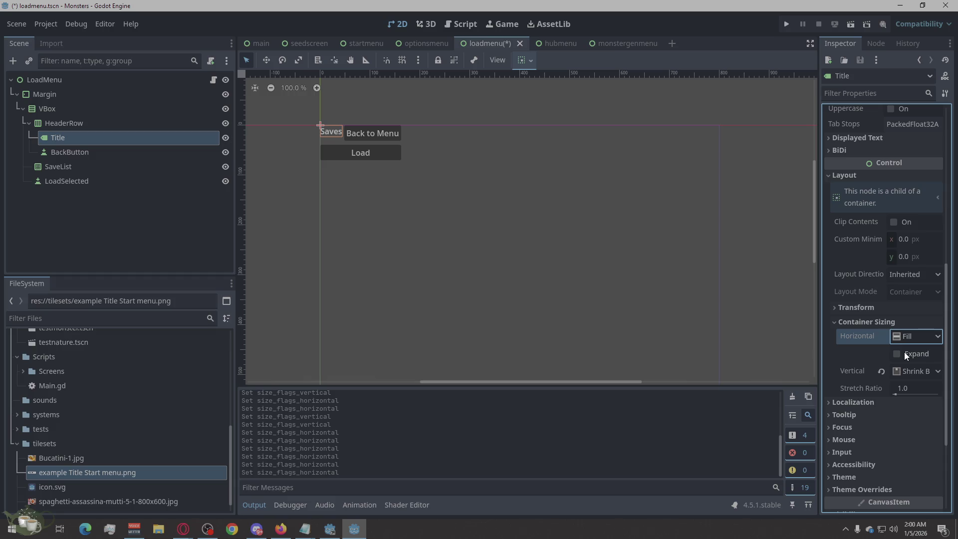
pyautogui.click(902, 367)
pyautogui.click(899, 385)
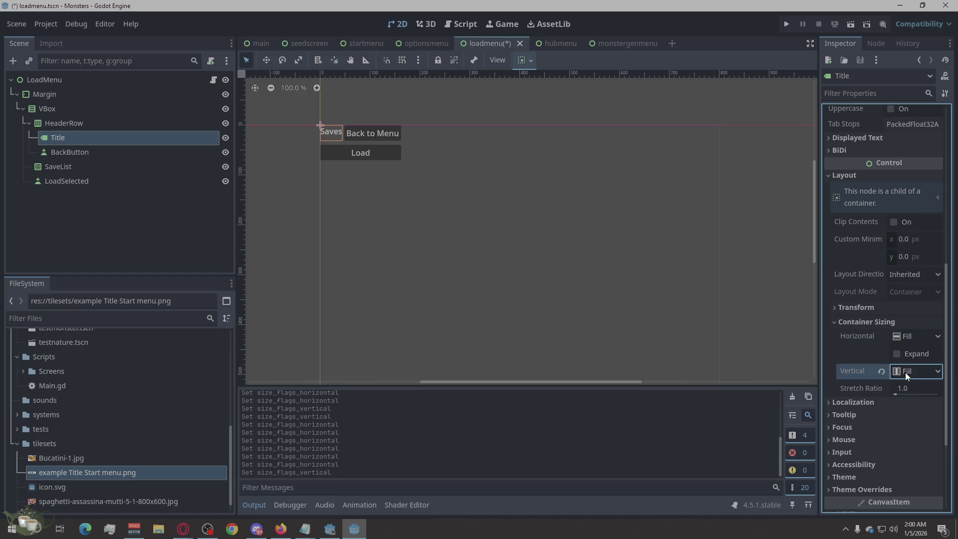
pyautogui.click(905, 351)
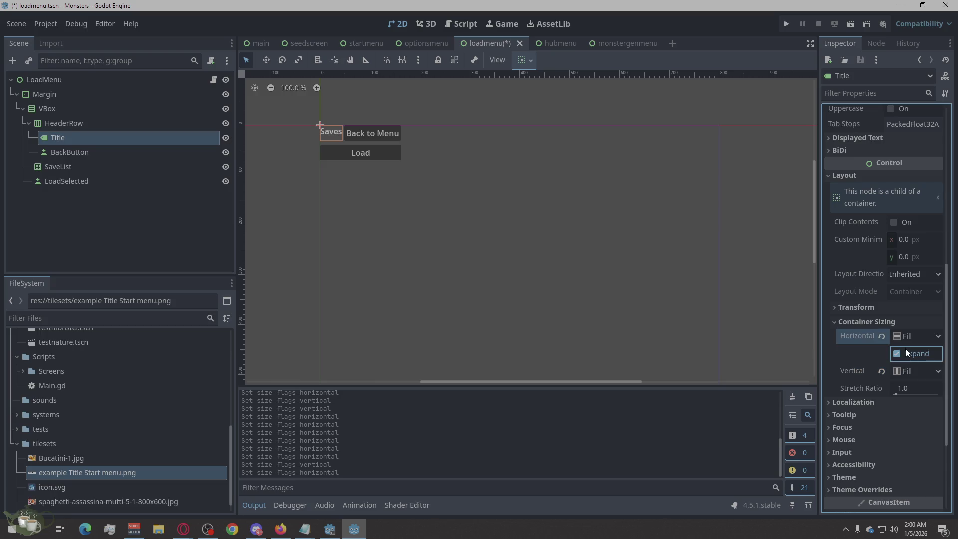
pyautogui.click(905, 348)
# Step: Collapse the Title's container sizing section and select the SaveList node
pyautogui.click(890, 322)
pyautogui.click(903, 308)
pyautogui.click(903, 309)
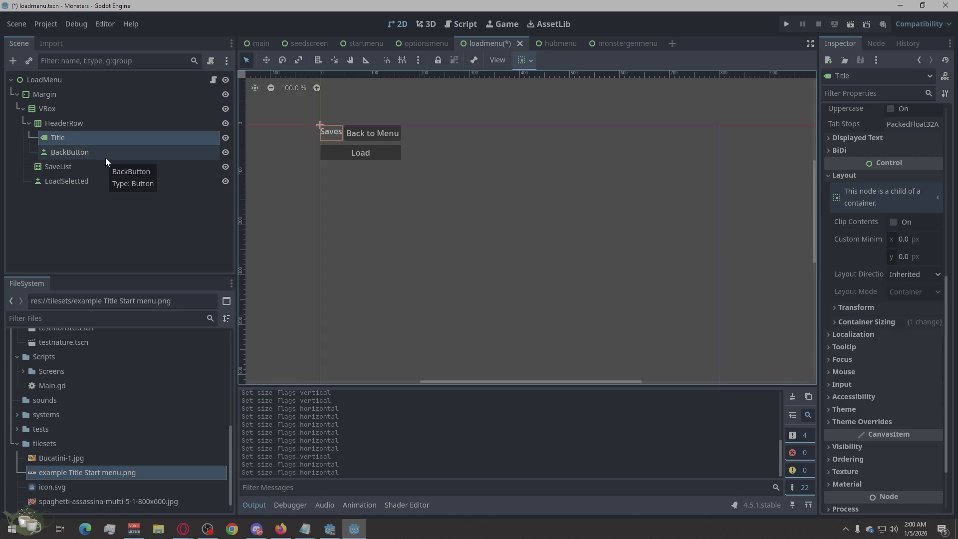
pyautogui.click(73, 172)
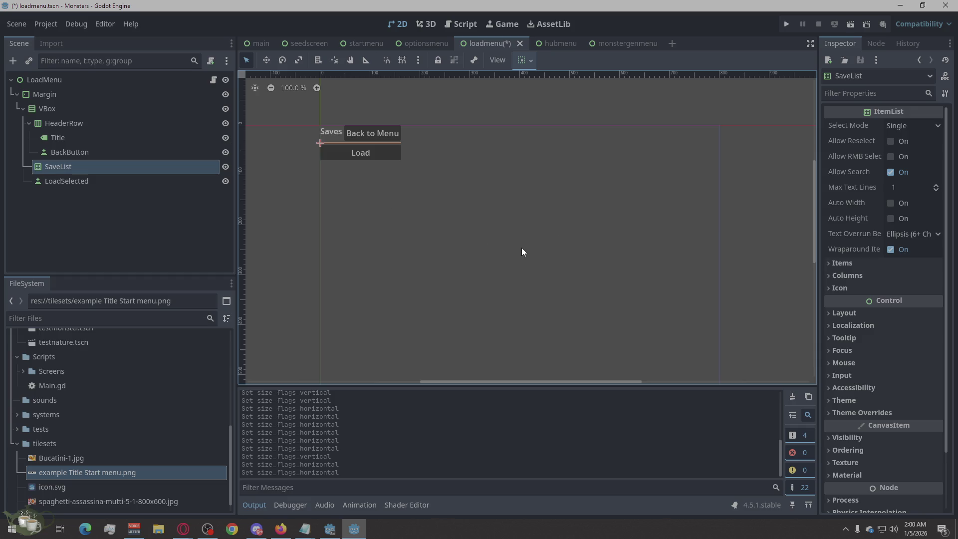
# Step: Turn on vertical Expand in the SaveList's Container Sizing settings
pyautogui.click(830, 312)
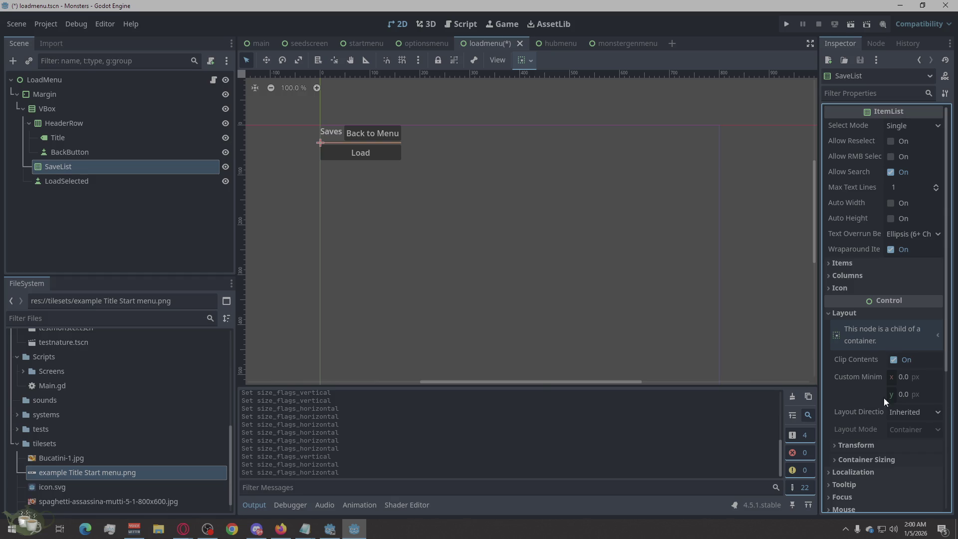
pyautogui.scroll(-1, 929, 396)
pyautogui.click(914, 364)
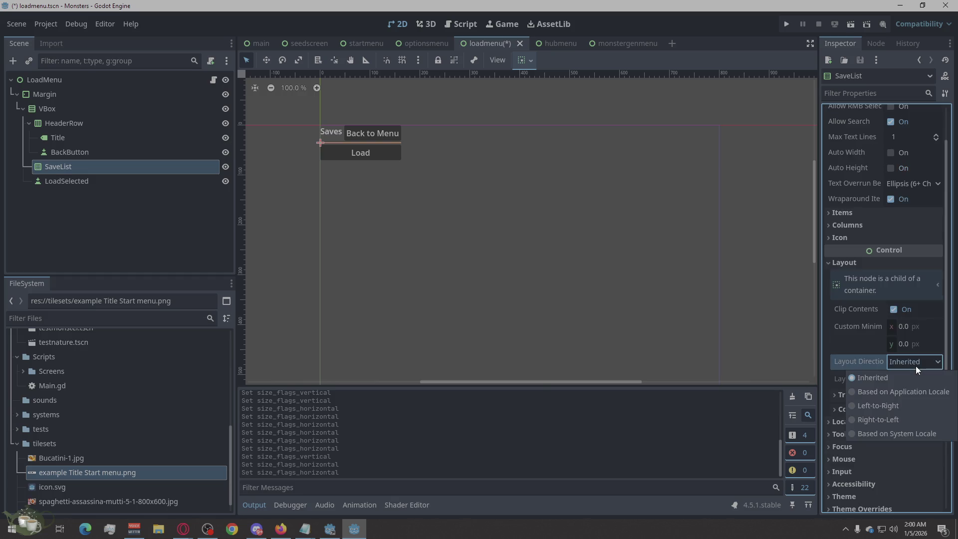
pyautogui.click(873, 377)
pyautogui.click(872, 394)
pyautogui.scroll(-5, 875, 374)
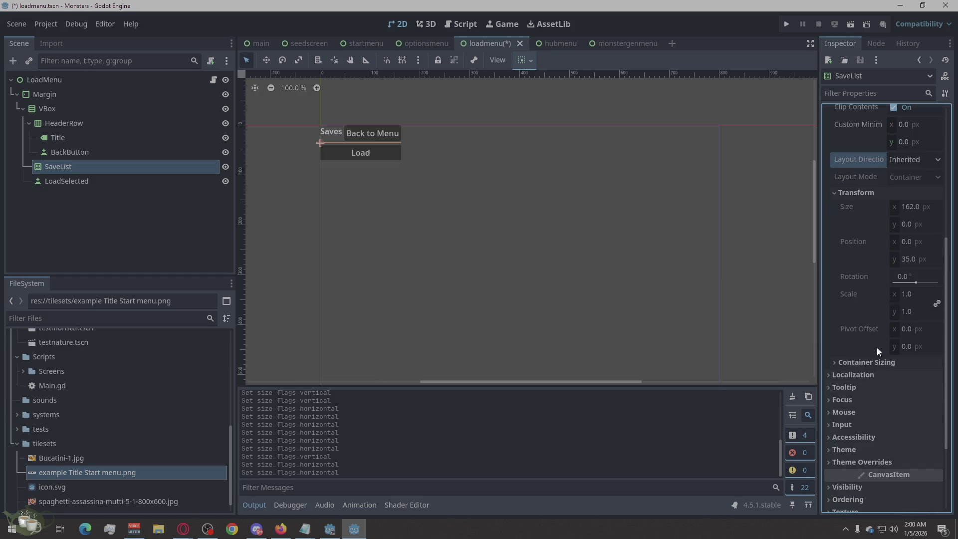
pyautogui.click(855, 363)
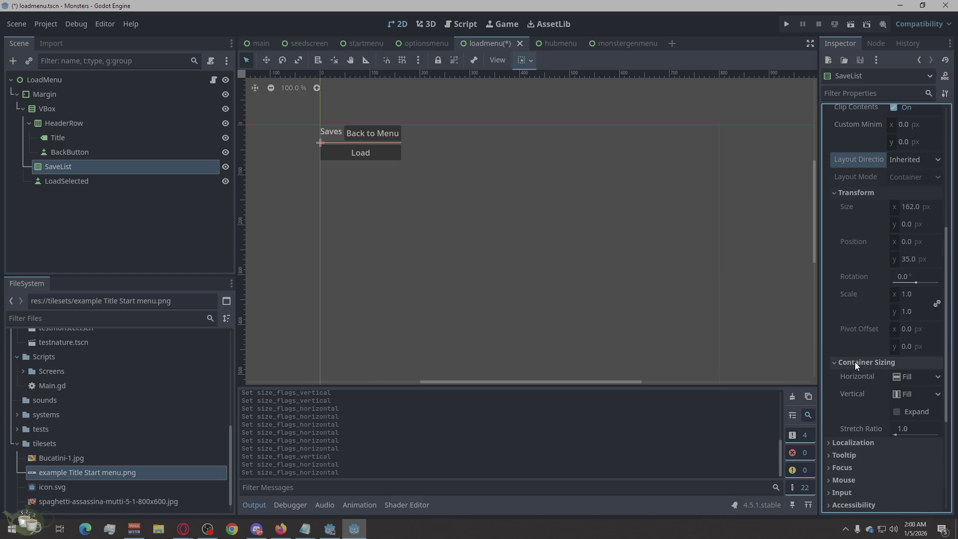
pyautogui.click(896, 412)
# Step: Confirm SaveList keeps Fill sizing, collapse its Inspector sections and deselect it
pyautogui.click(896, 411)
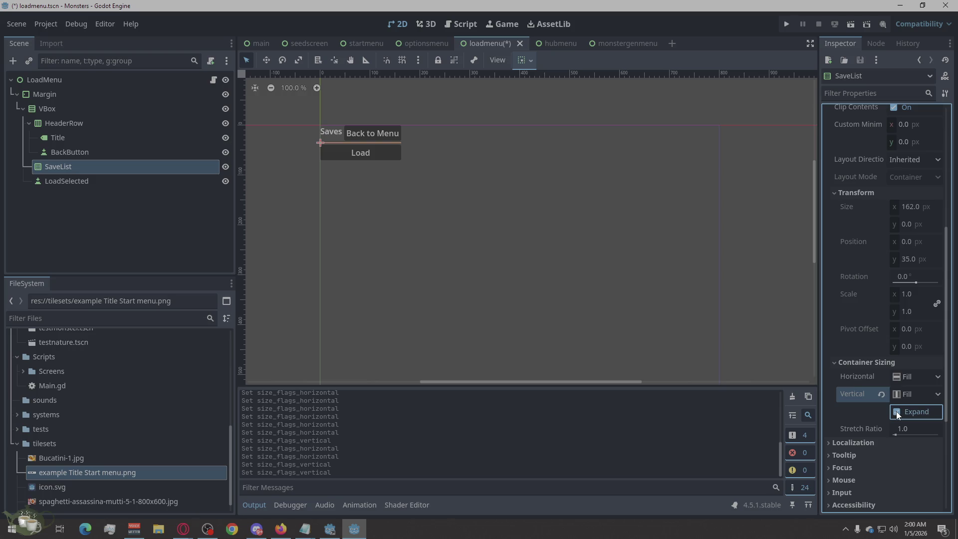
pyautogui.click(901, 397)
pyautogui.click(908, 375)
pyautogui.click(908, 376)
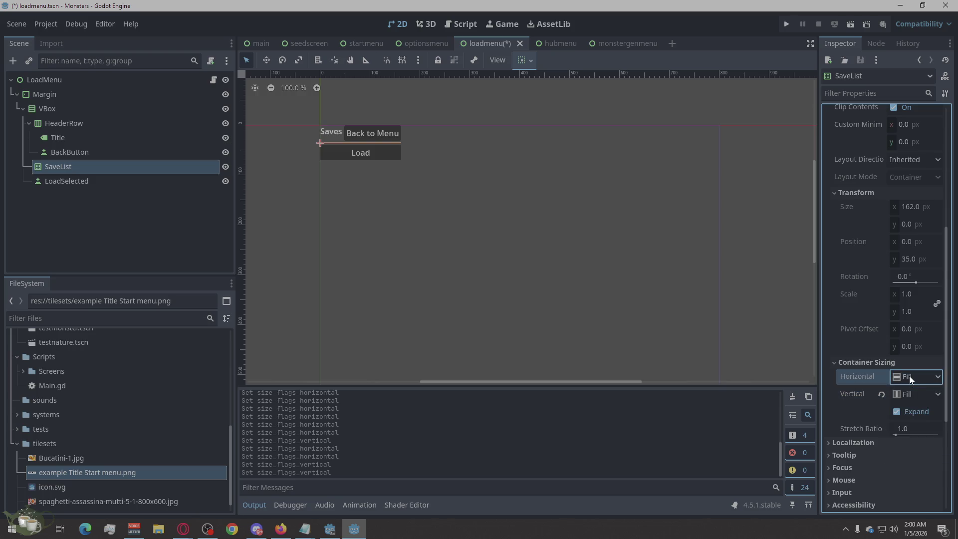
pyautogui.click(841, 362)
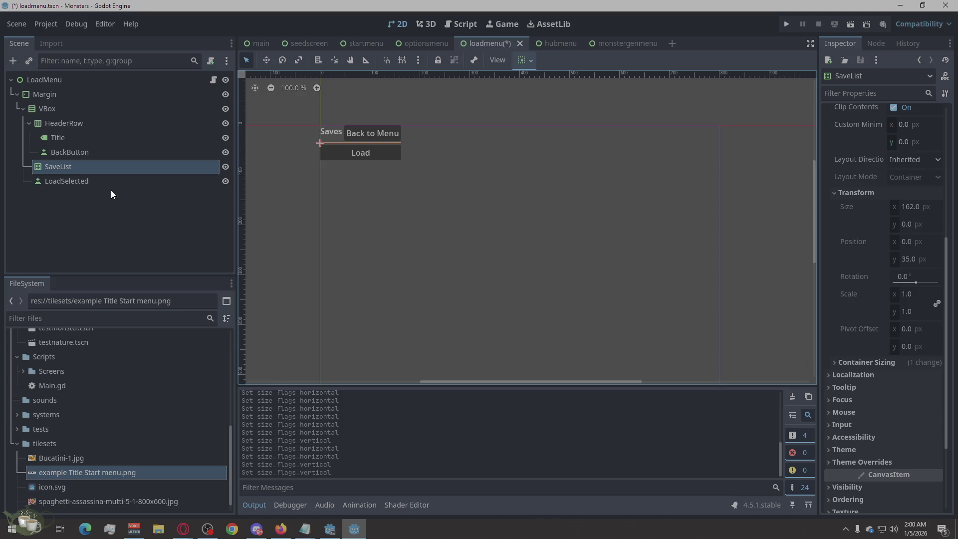
pyautogui.click(834, 364)
pyautogui.click(832, 364)
pyautogui.scroll(3, 879, 322)
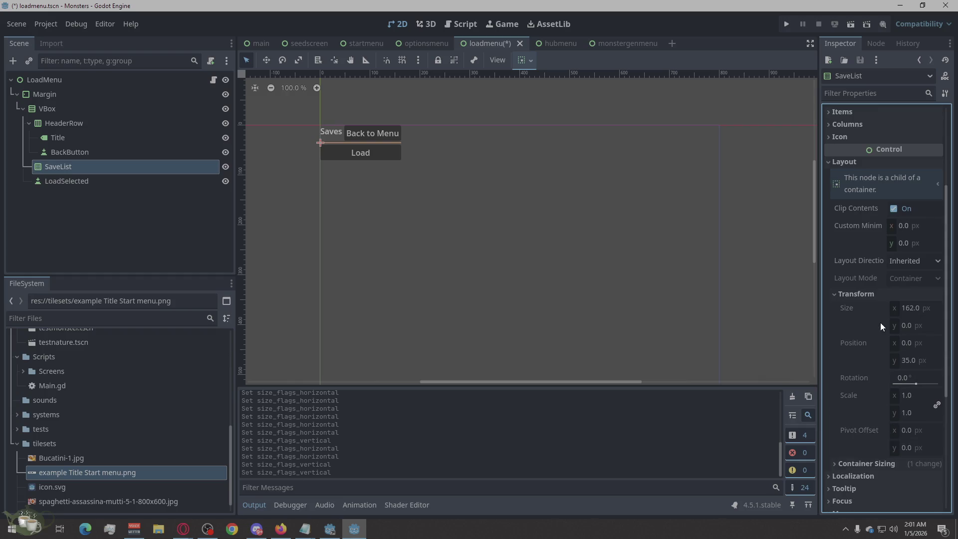
pyautogui.click(860, 293)
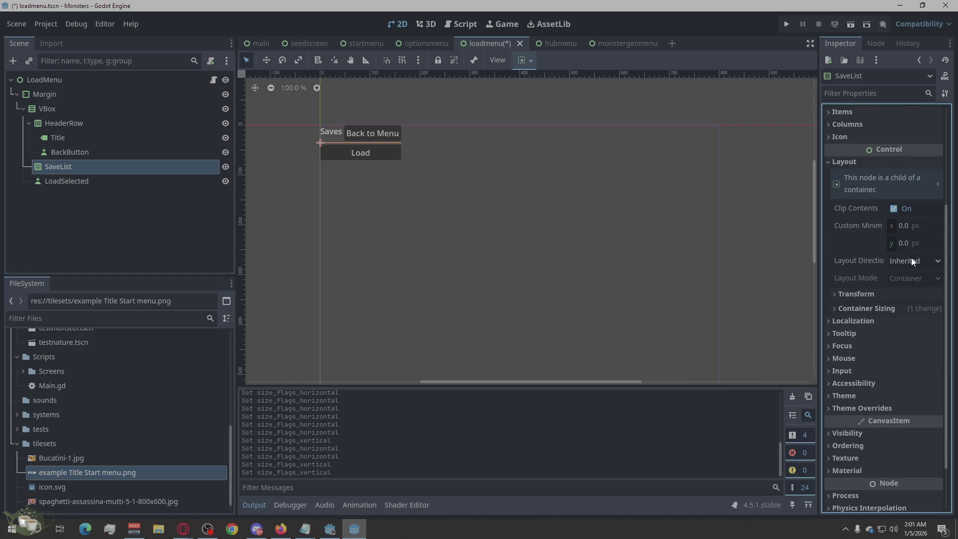
pyautogui.scroll(2, 910, 257)
pyautogui.click(845, 215)
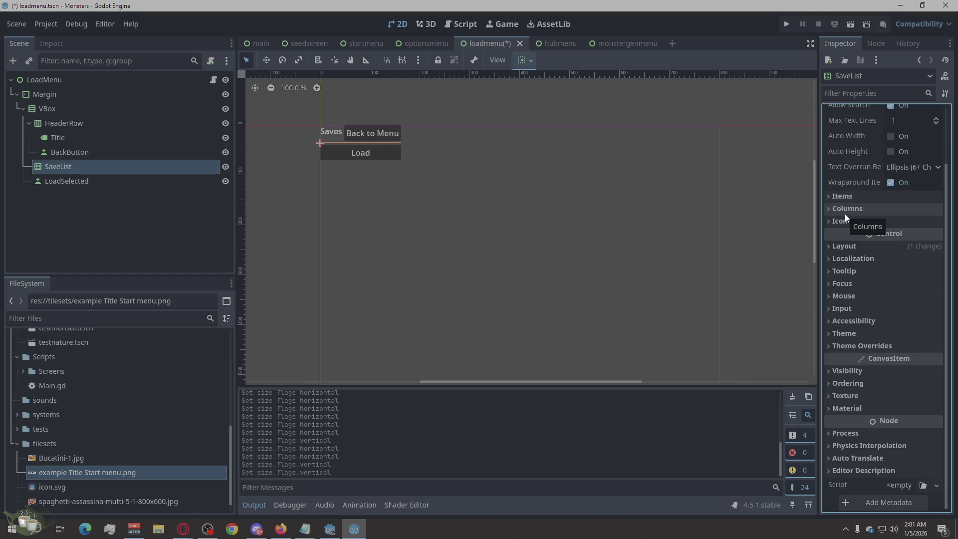
pyautogui.scroll(3, 845, 213)
pyautogui.click(641, 249)
# Step: Save the loadmenu scene, switch to hubmenu and select the BackToTitle button
pyautogui.hotkey('ctrl', 's')
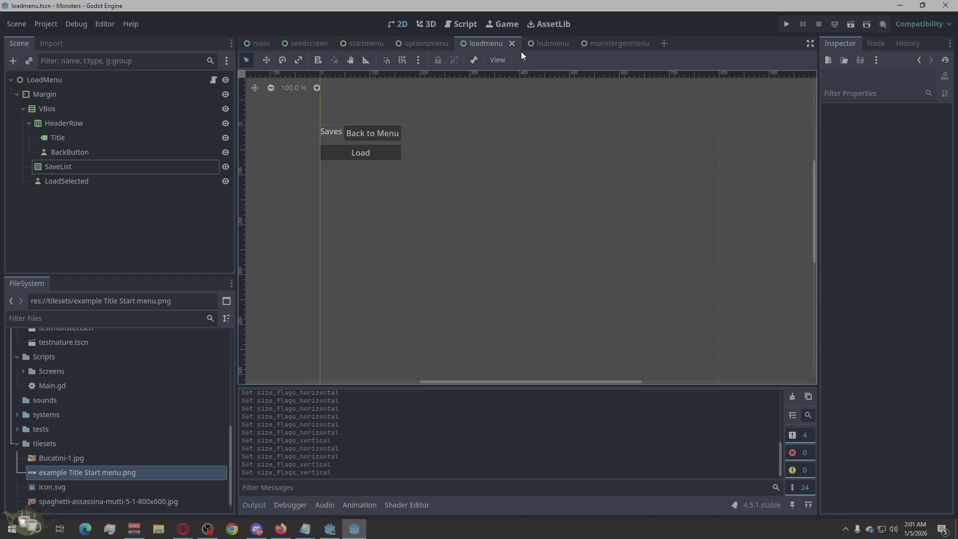
pyautogui.click(549, 44)
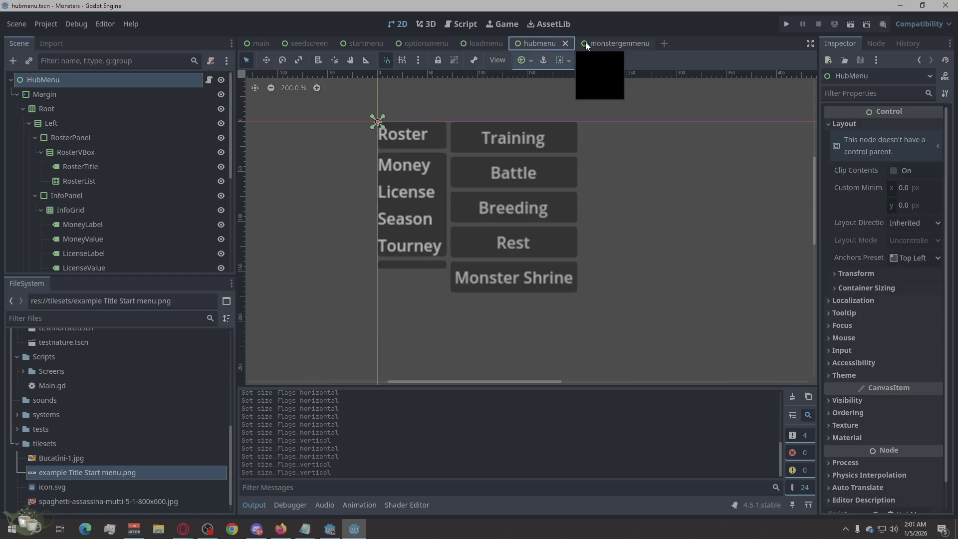
pyautogui.click(693, 179)
pyautogui.scroll(-1, 446, 229)
pyautogui.scroll(-3, 429, 256)
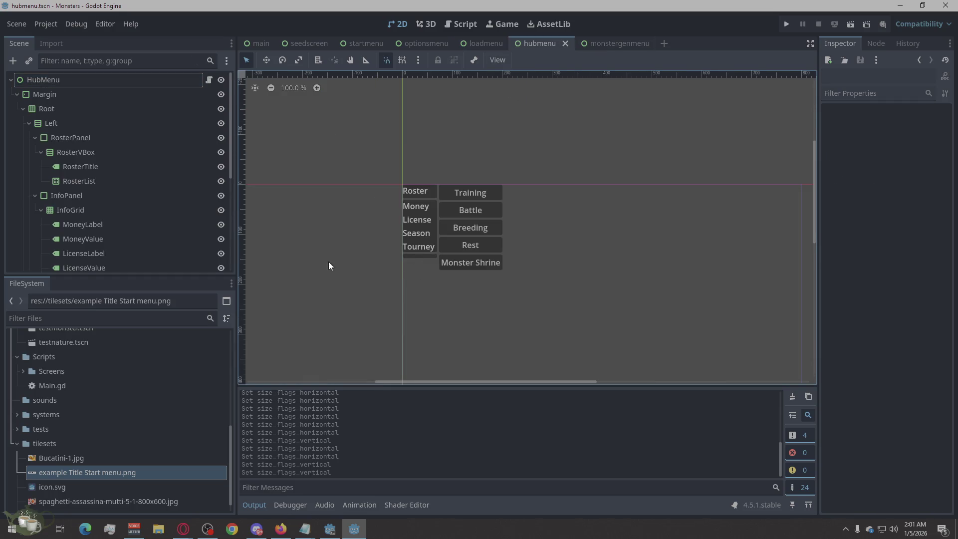
pyautogui.scroll(-5, 119, 149)
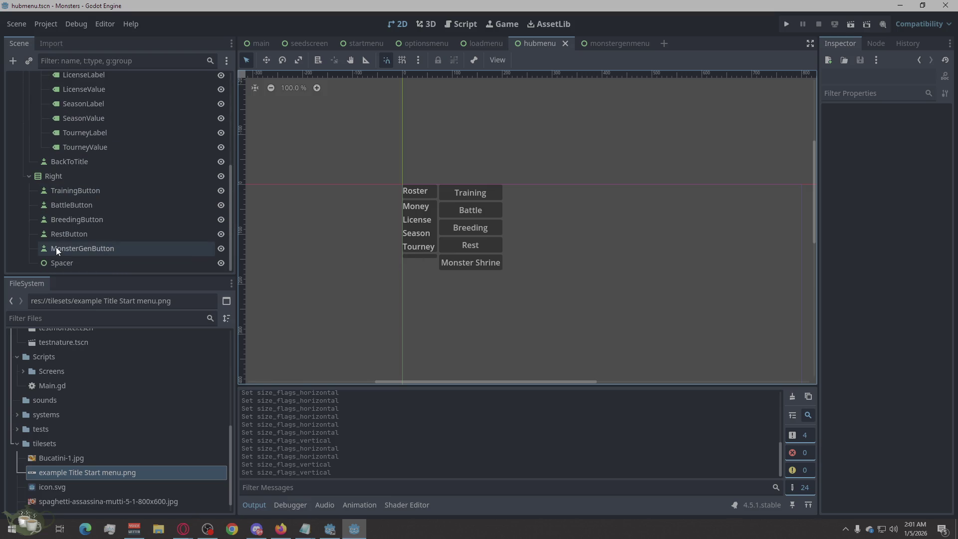
pyautogui.click(94, 163)
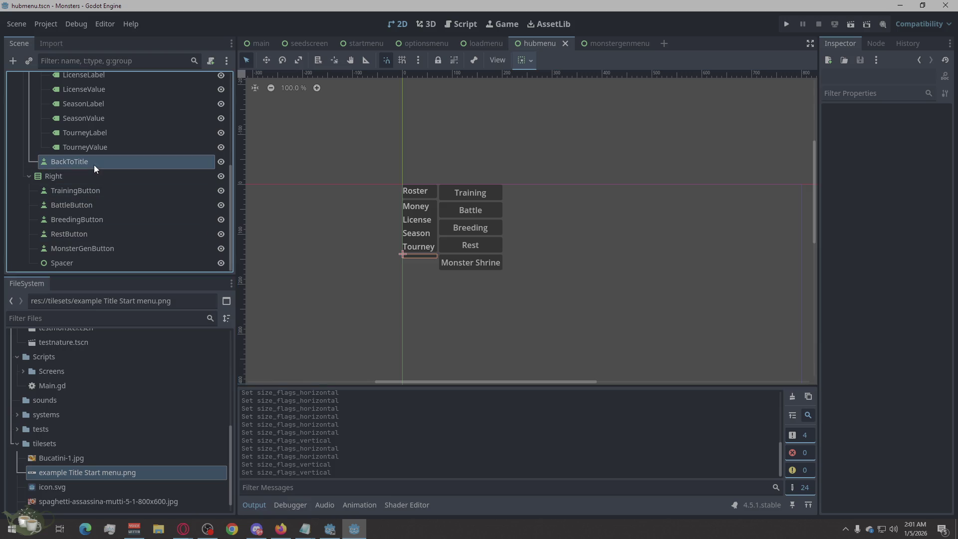
# Step: Change the BackToTitle button's text from Back to 'Quit to Menu'
pyautogui.click(854, 176)
pyautogui.write('Back')
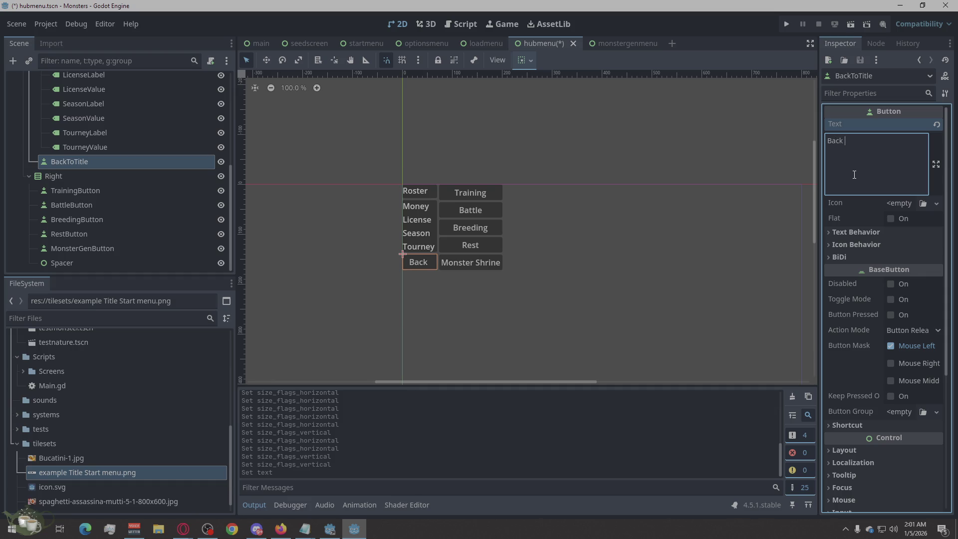
pyautogui.press('BackSpace')
pyautogui.press('BackSpace')
pyautogui.press('BackSpace')
pyautogui.write('M')
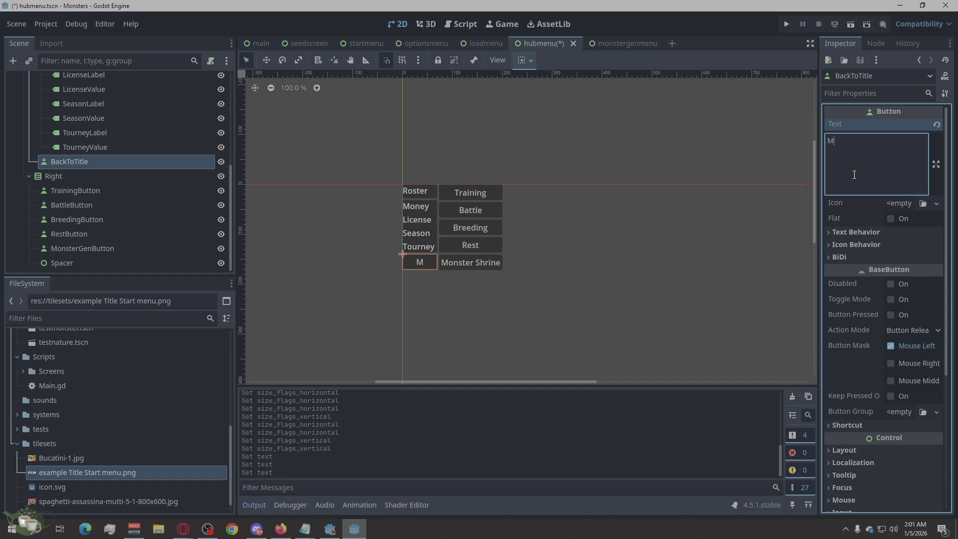
pyautogui.write('ain')
pyautogui.press('BackSpace')
pyautogui.press('BackSpace')
pyautogui.press('BackSpace')
pyautogui.write('Quit to m')
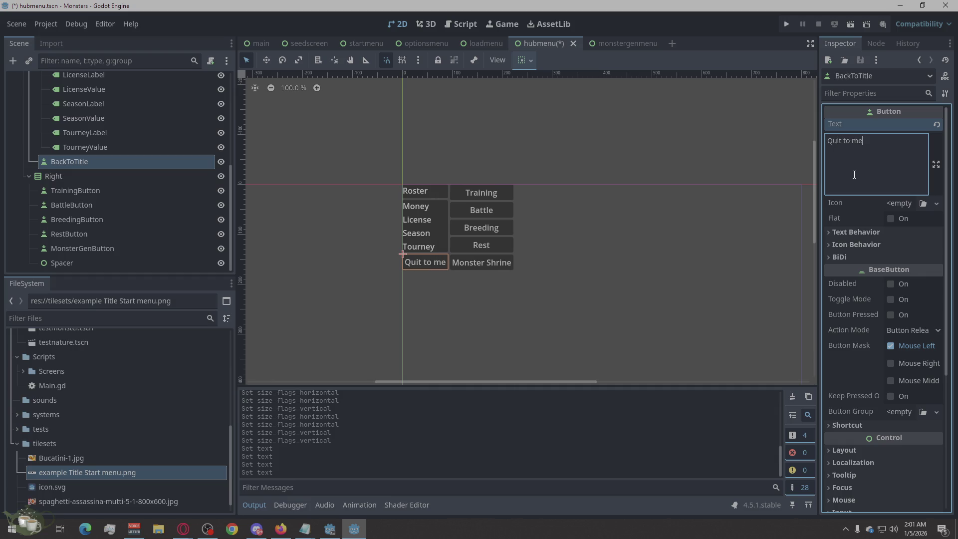
pyautogui.press('BackSpace')
pyautogui.write('Menu')
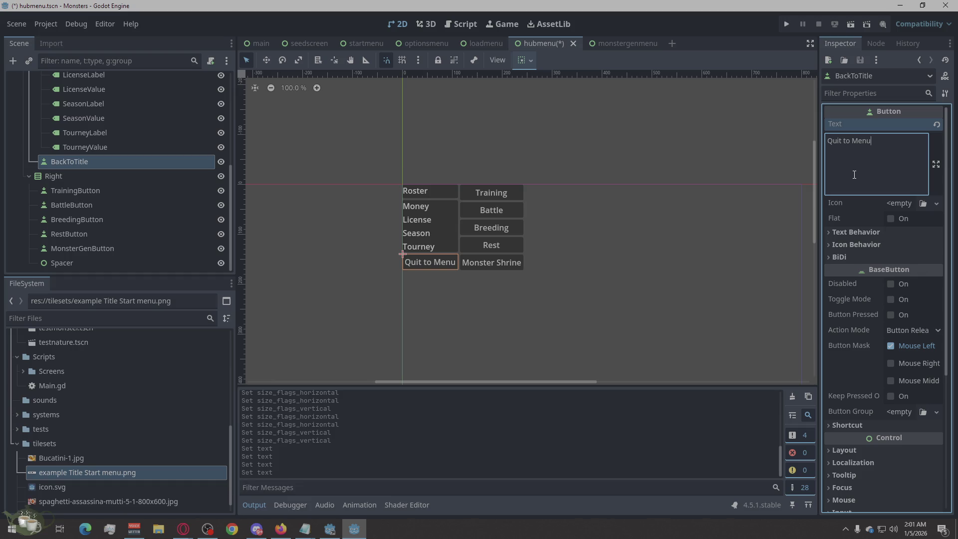
# Step: Put XXXX placeholders in TourneyValue and SeasonValue, and set LicenseValue to A
pyautogui.click(150, 146)
pyautogui.click(884, 187)
pyautogui.write('XX')
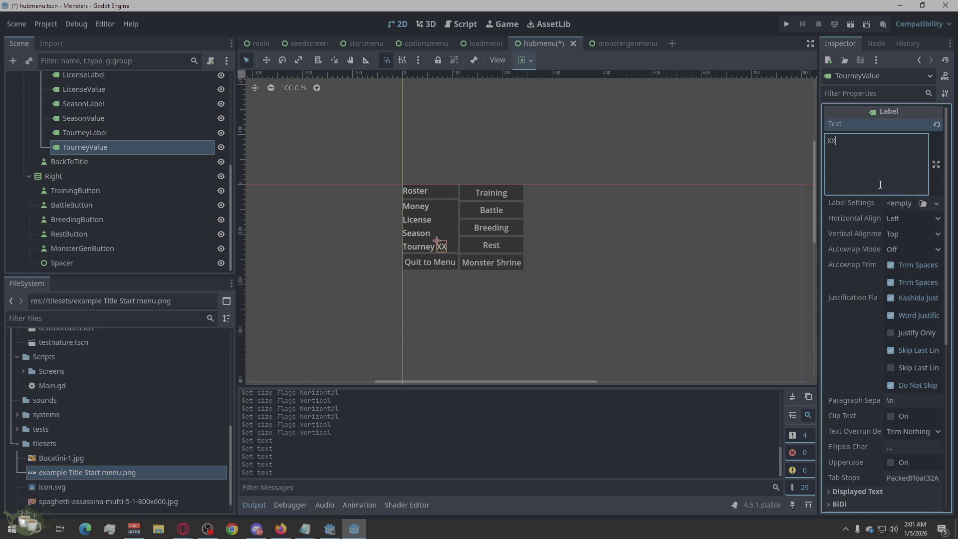
pyautogui.write('XX')
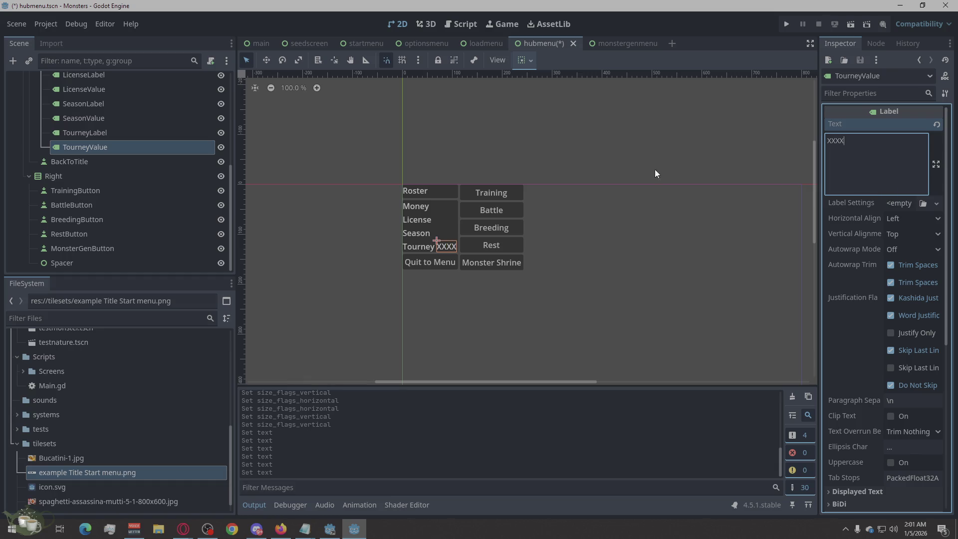
pyautogui.click(133, 121)
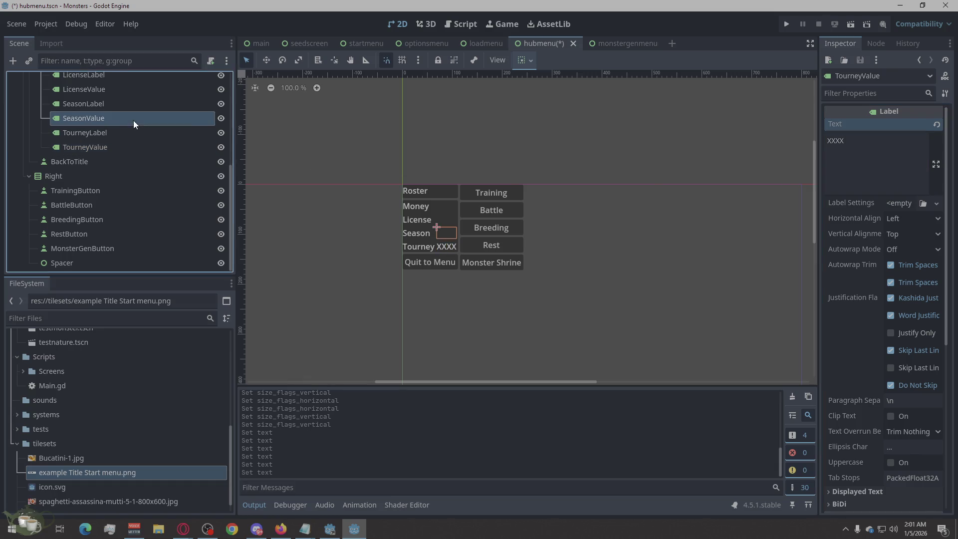
pyautogui.click(853, 163)
pyautogui.write('XXXX')
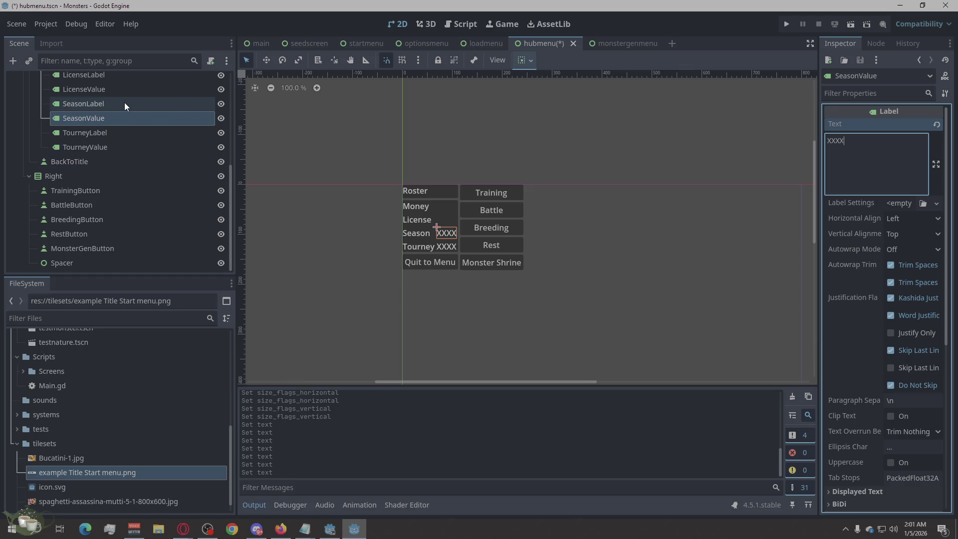
pyautogui.scroll(2, 124, 103)
pyautogui.click(139, 115)
pyautogui.click(848, 148)
pyautogui.write('A')
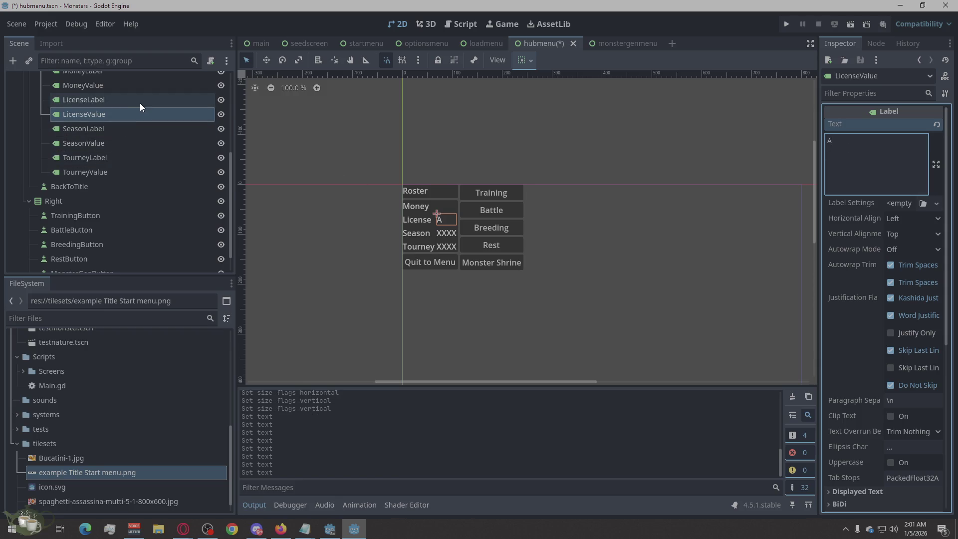
# Step: Set the MoneyValue label's text to $1500
pyautogui.click(140, 103)
pyautogui.click(146, 84)
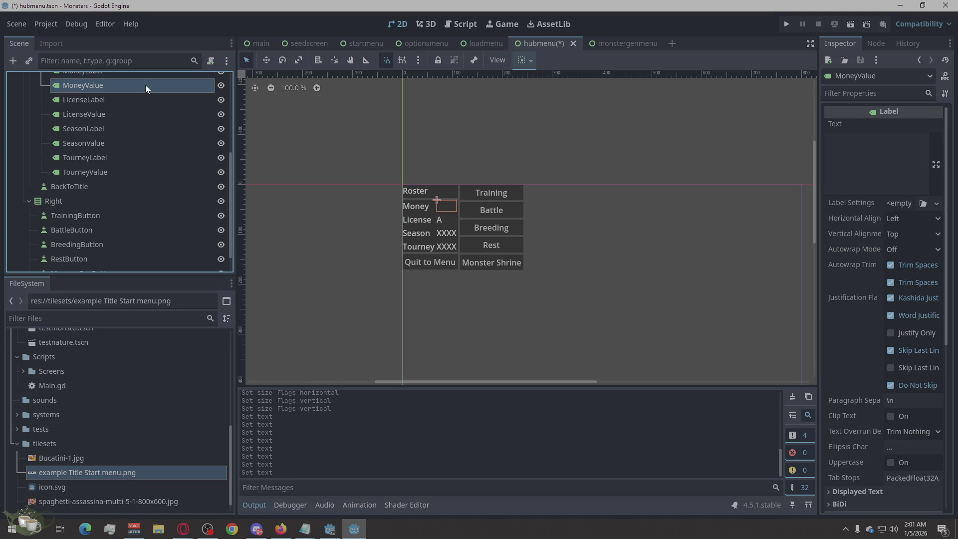
pyautogui.click(880, 131)
pyautogui.click(883, 152)
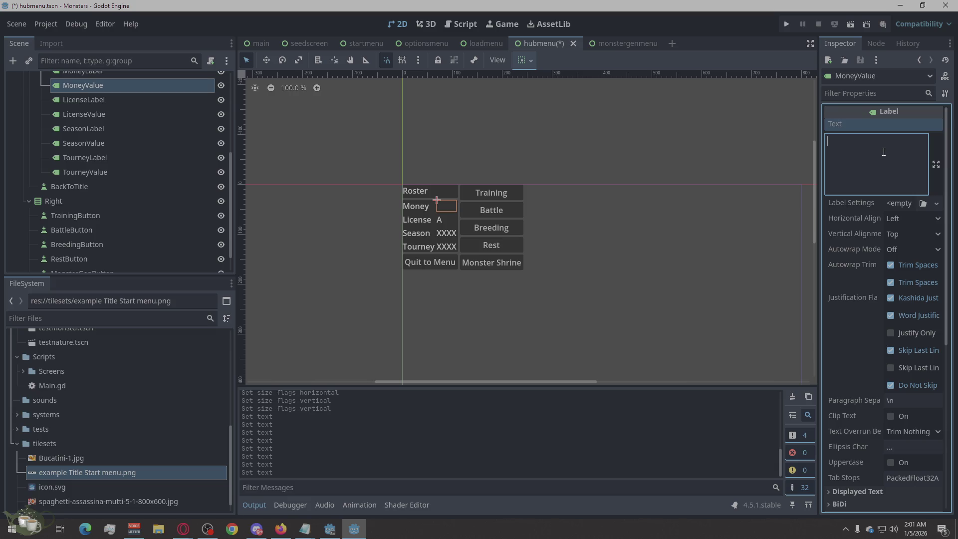
pyautogui.write('5')
pyautogui.press('BackSpace')
pyautogui.write('$1500')
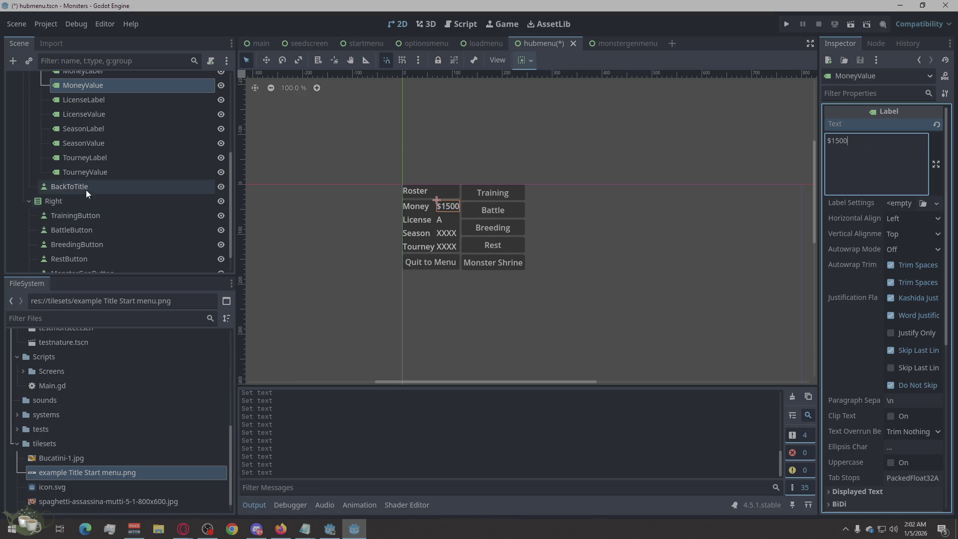
# Step: Replace the placeholders with March for SeasonValue and CUM for TourneyValue
pyautogui.click(119, 146)
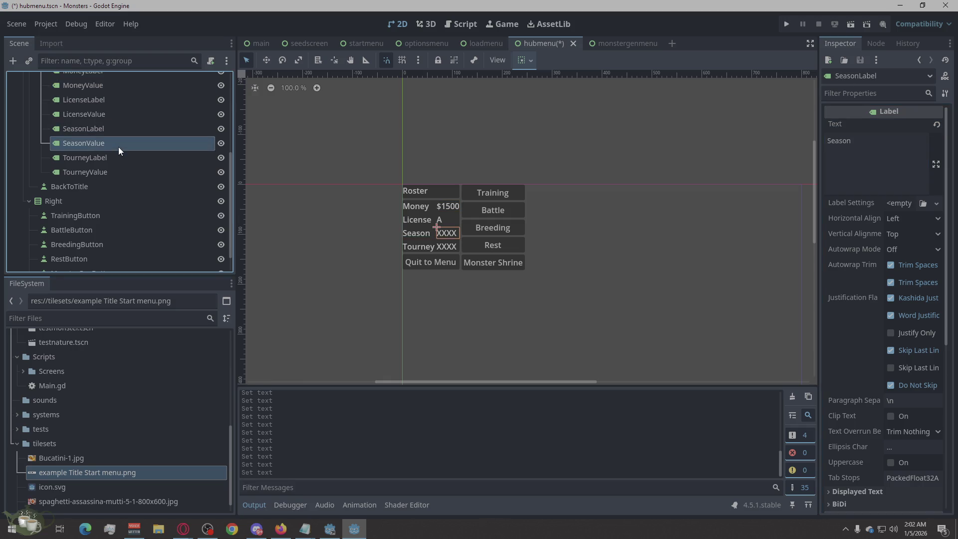
pyautogui.click(835, 152)
pyautogui.hotkey('ctrl', 'a')
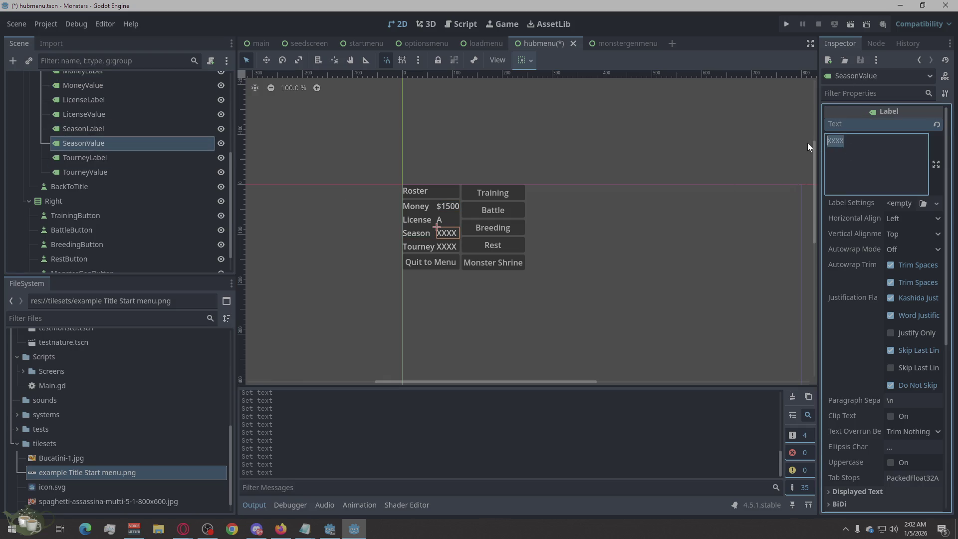
pyautogui.write('March')
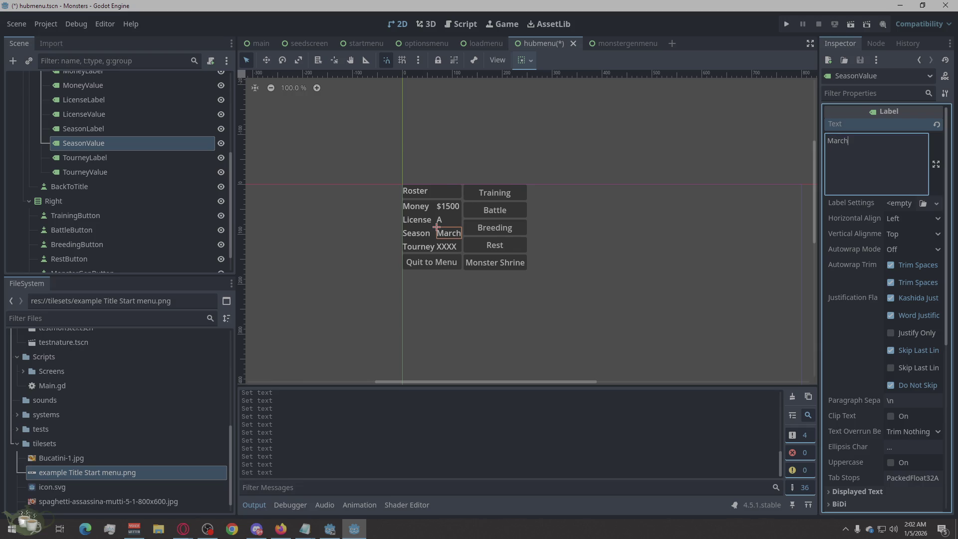
pyautogui.click(85, 172)
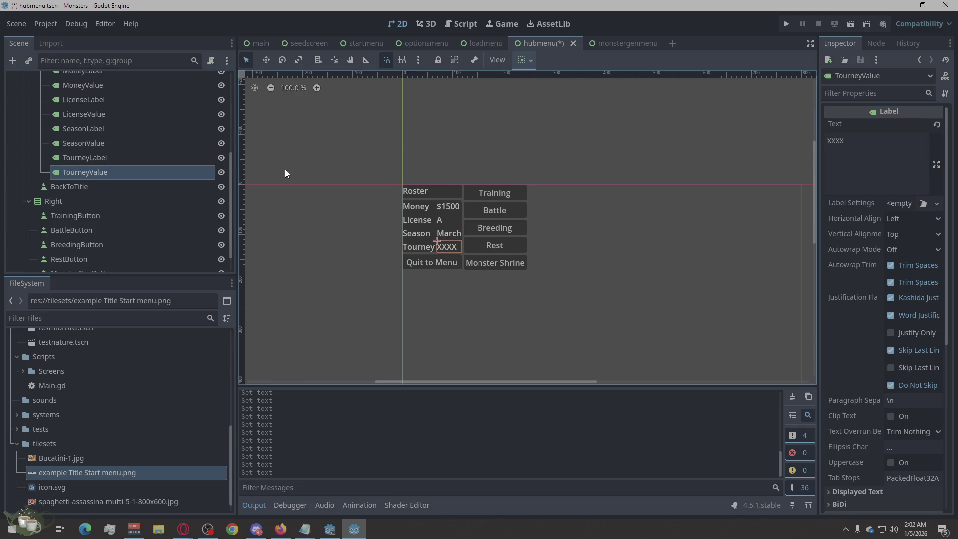
pyautogui.moveTo(846, 141); pyautogui.dragTo(824, 146)
pyautogui.write('CUM')
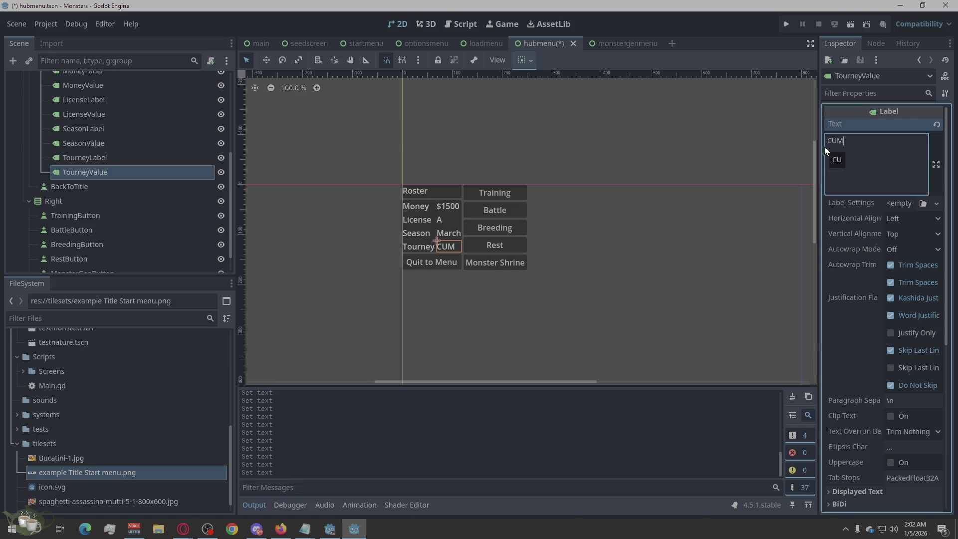
pyautogui.click(623, 288)
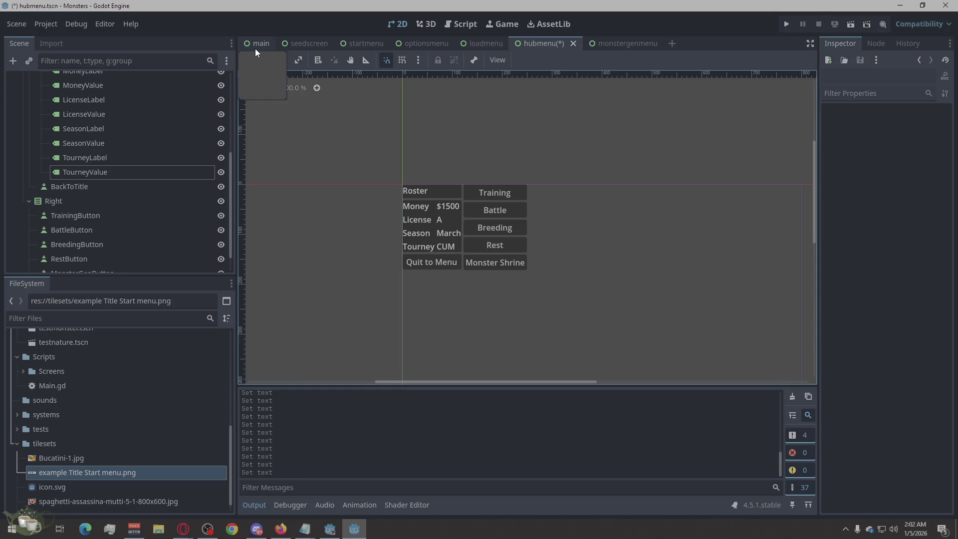
# Step: Paste a copy of the TrainingButton into the Right column below the other buttons
pyautogui.scroll(-2, 128, 180)
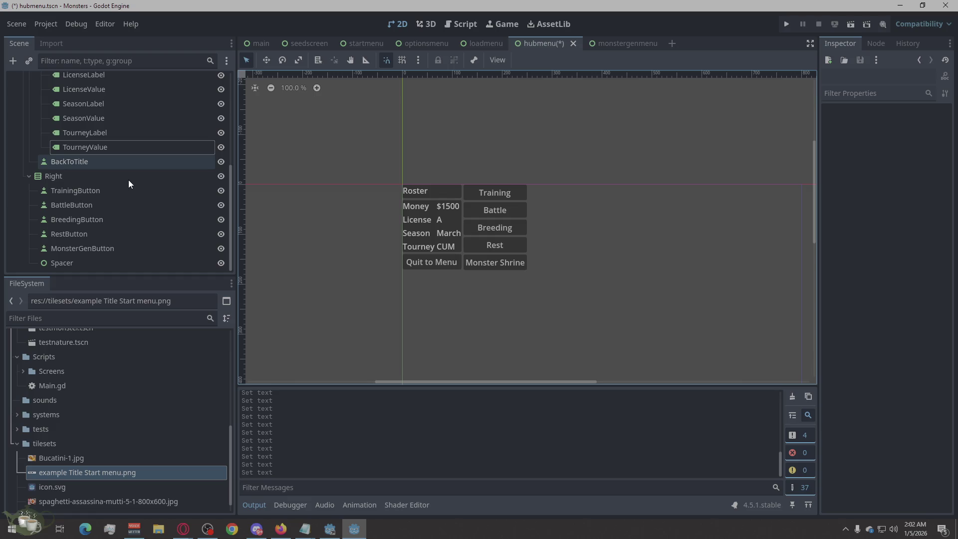
pyautogui.click(91, 174)
pyautogui.rightClick(90, 174)
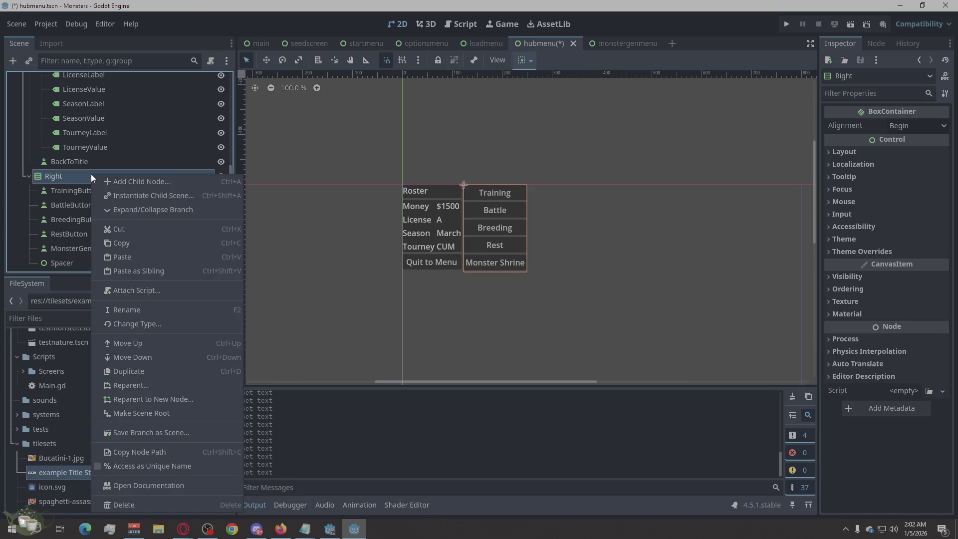
pyautogui.click(78, 188)
pyautogui.click(79, 188)
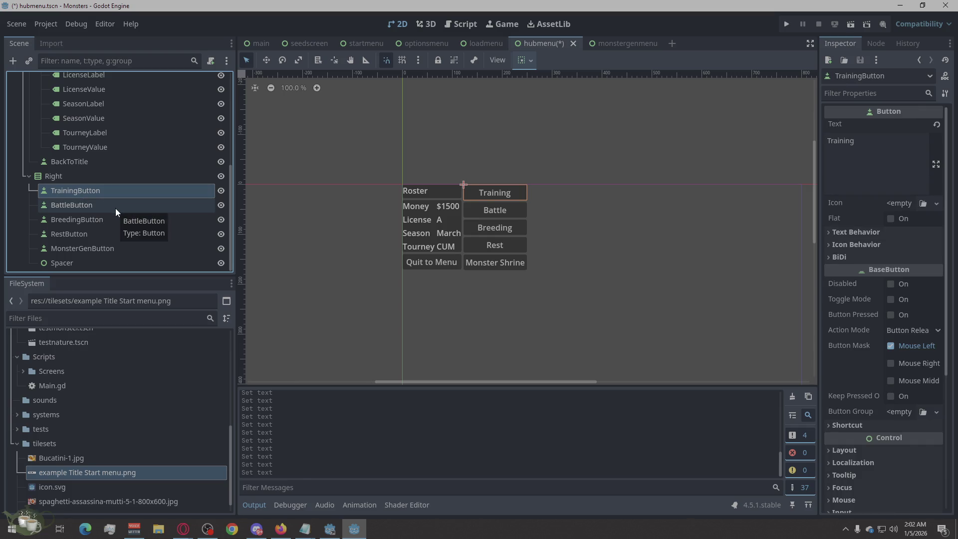
pyautogui.hotkey('ctrl', 'v')
pyautogui.moveTo(78, 206)
pyautogui.mouseDown()
pyautogui.moveTo(77, 184)
pyautogui.moveTo(92, 235)
pyautogui.moveTo(106, 235)
pyautogui.moveTo(97, 256)
pyautogui.mouseUp()
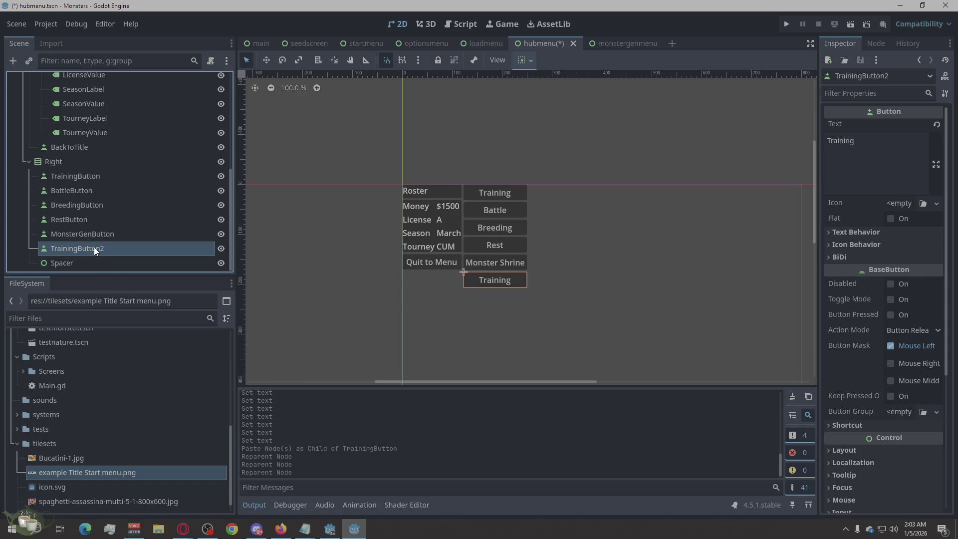
# Step: Rename the copy to SaveButton and set its text to 'Save Game'
pyautogui.doubleClick(93, 249)
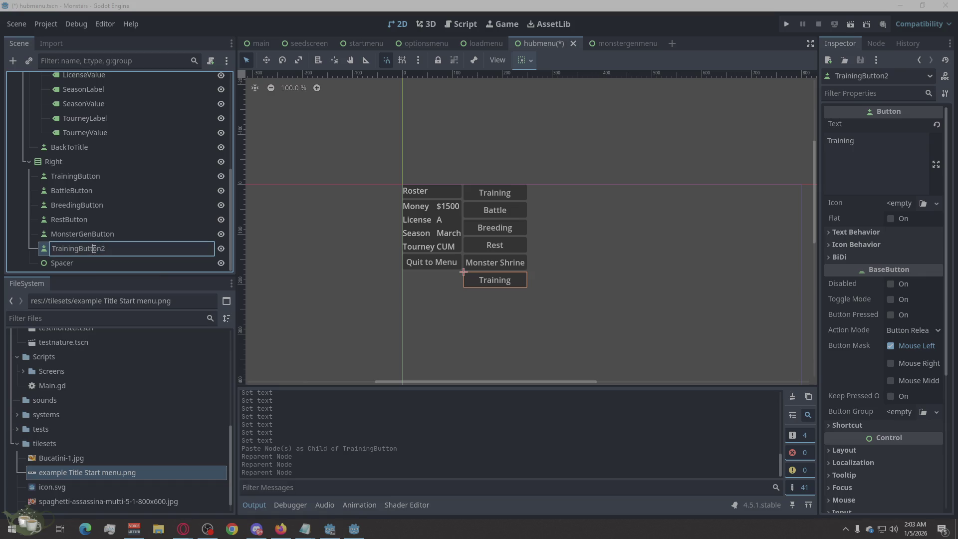
pyautogui.write('SaveButton')
pyautogui.press('Return')
pyautogui.click(837, 164)
pyautogui.write('Save G')
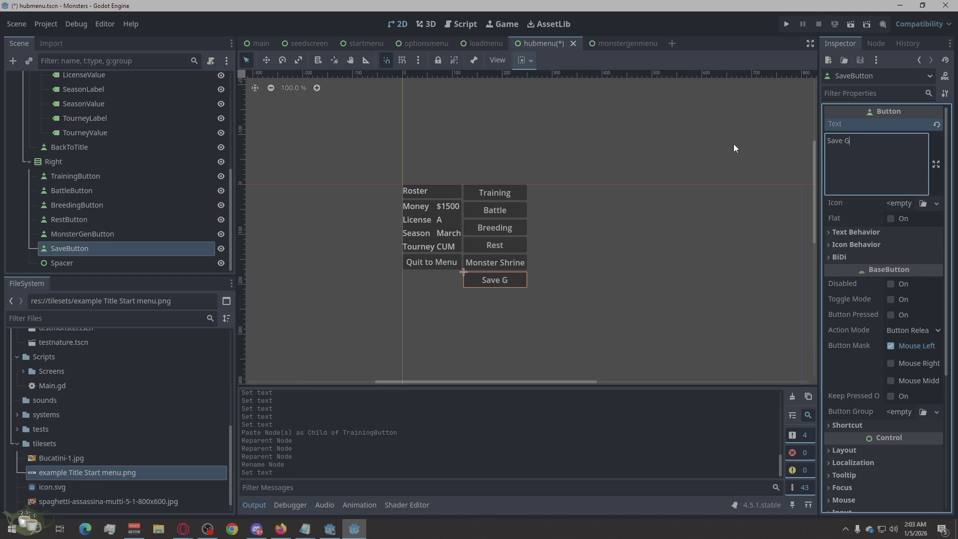
pyautogui.write('amn')
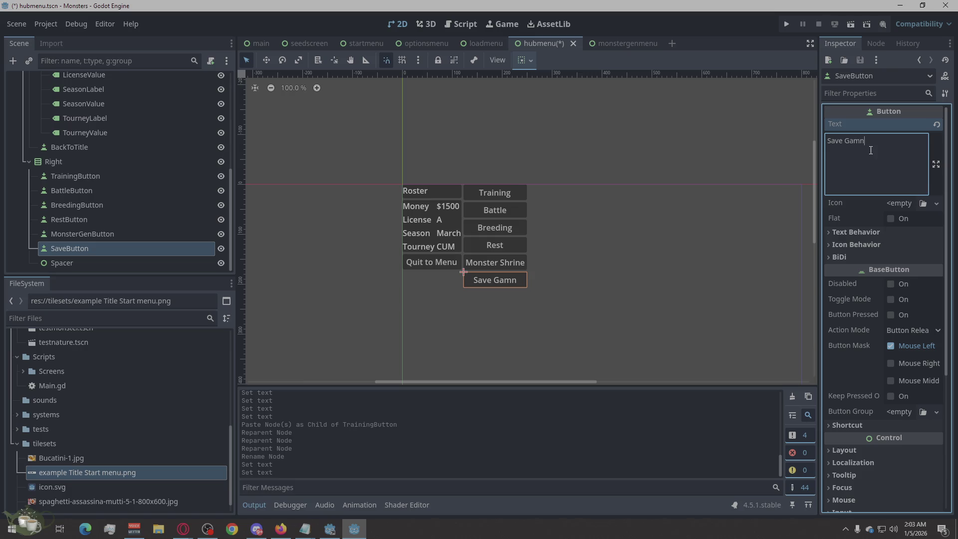
pyautogui.press('BackSpace')
pyautogui.write('e')
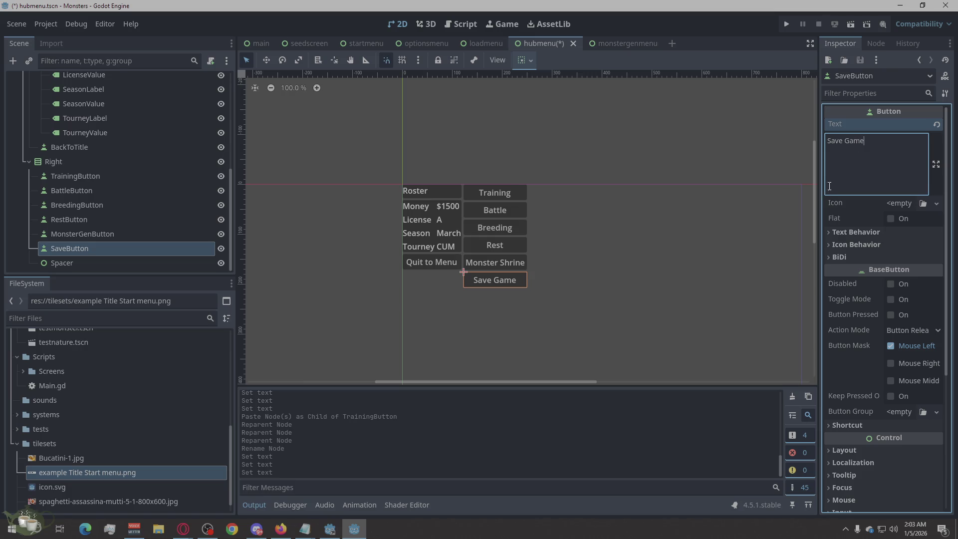
pyautogui.click(774, 273)
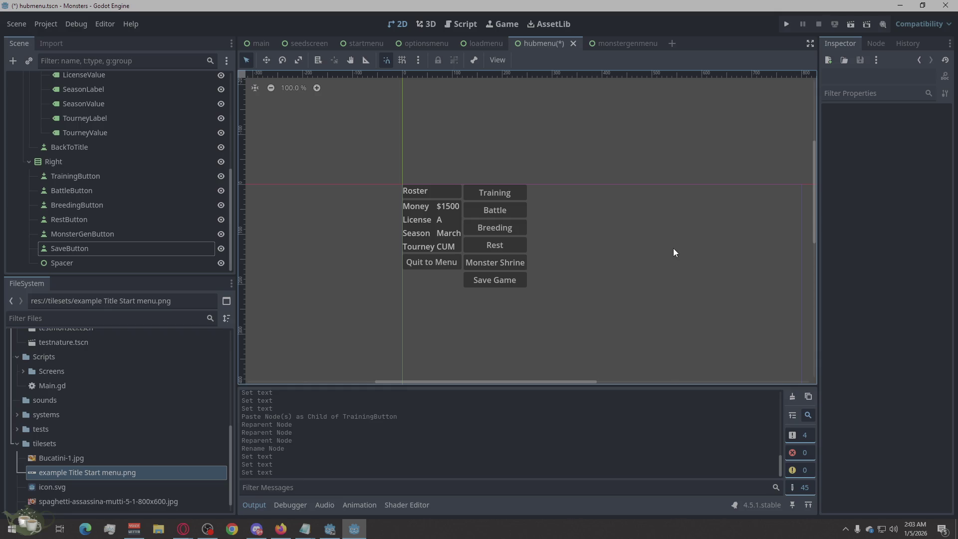
# Step: Copy the SaveButton node from the Right column
pyautogui.scroll(-2, 531, 239)
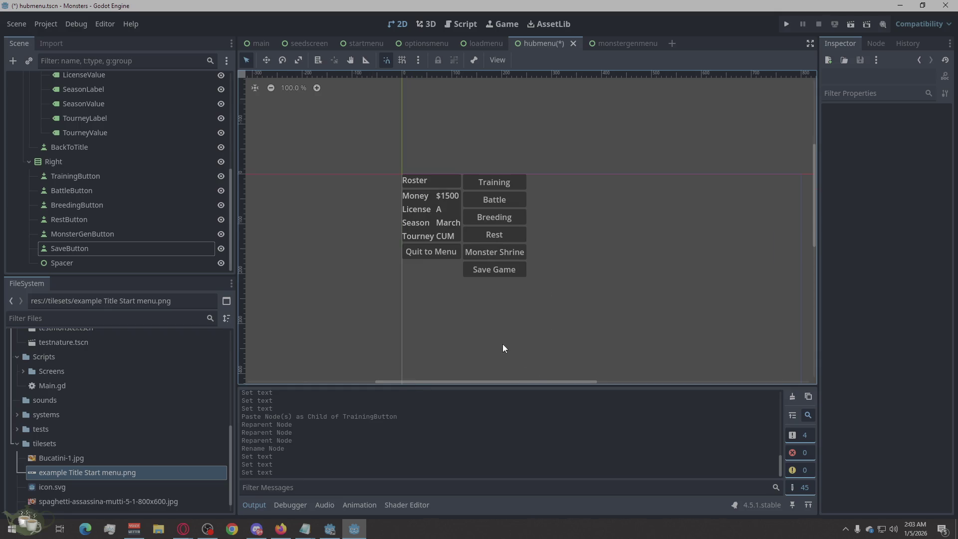
pyautogui.scroll(1, 411, 327)
pyautogui.scroll(5, 142, 232)
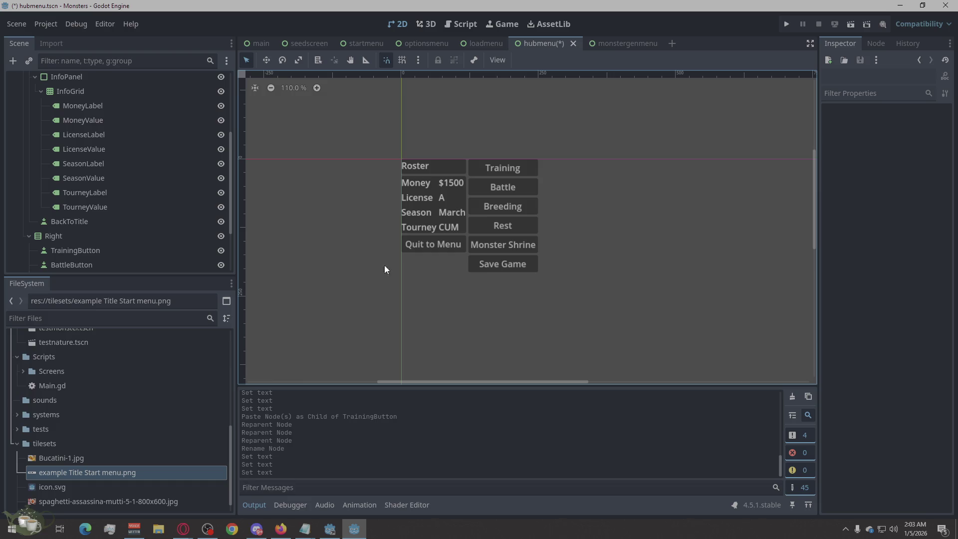
pyautogui.scroll(-5, 190, 217)
pyautogui.click(113, 251)
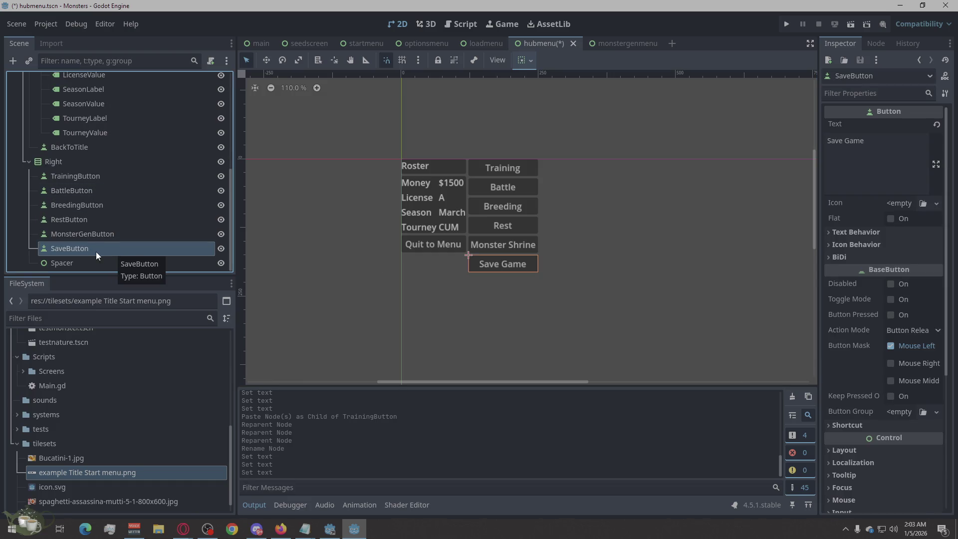
pyautogui.rightClick(95, 251)
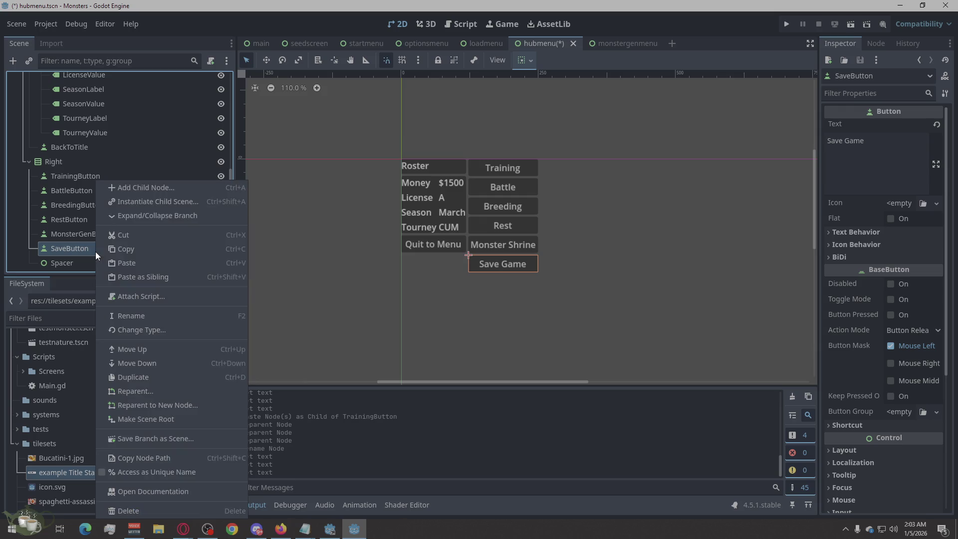
pyautogui.click(134, 245)
# Step: Paste the SaveButton into the Left column, below Quit to Menu
pyautogui.rightClick(80, 146)
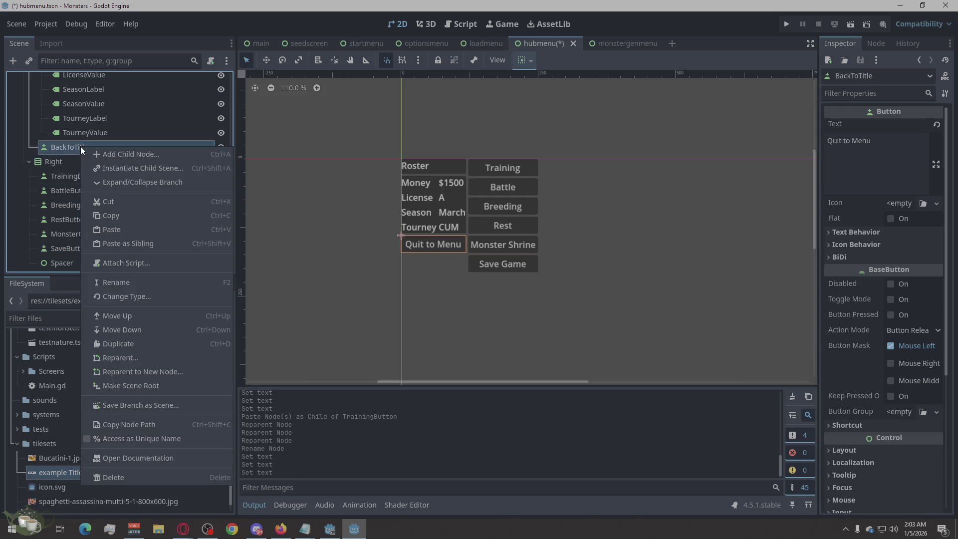
pyautogui.scroll(5, 60, 150)
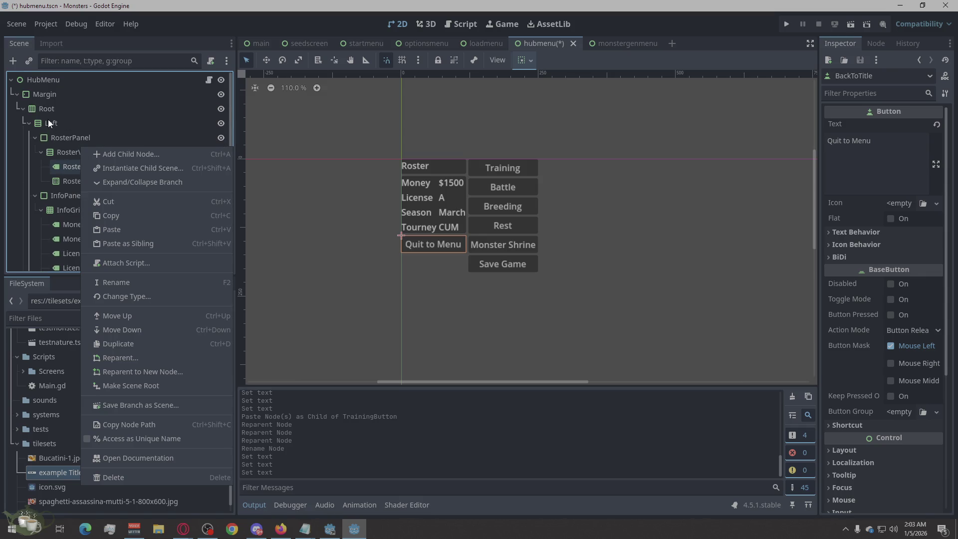
pyautogui.click(48, 120)
pyautogui.click(47, 119)
pyautogui.rightClick(53, 124)
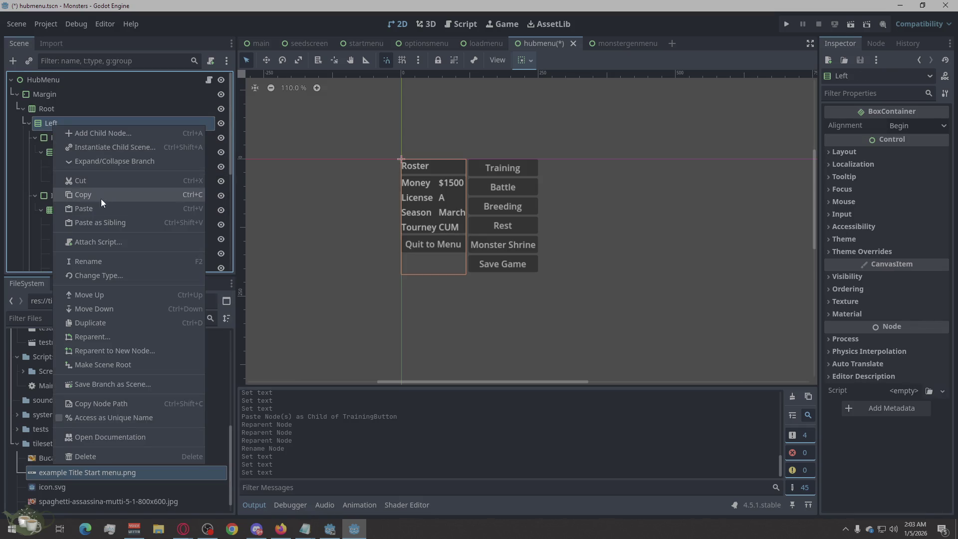
pyautogui.click(101, 213)
# Step: Delete the original SaveButton from the Right column
pyautogui.scroll(-2, 115, 202)
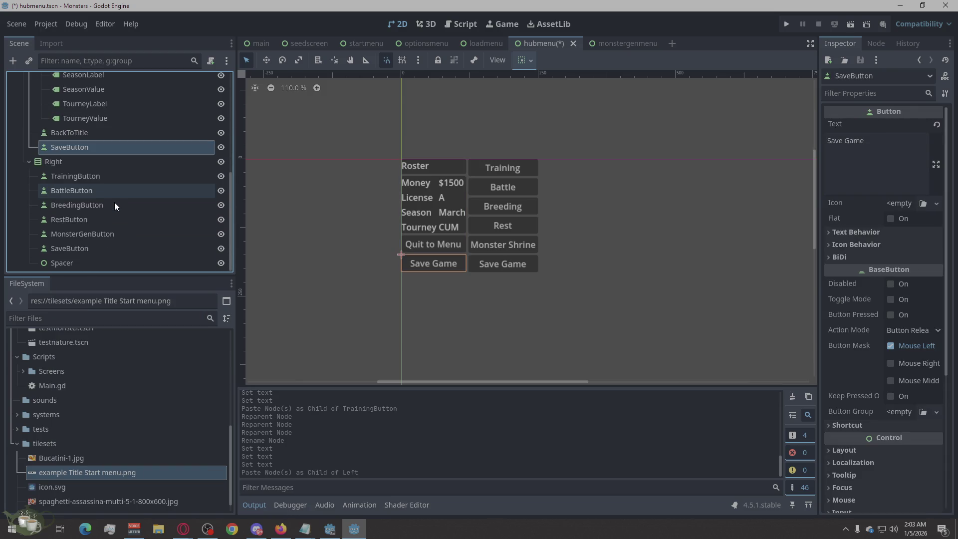
pyautogui.rightClick(88, 246)
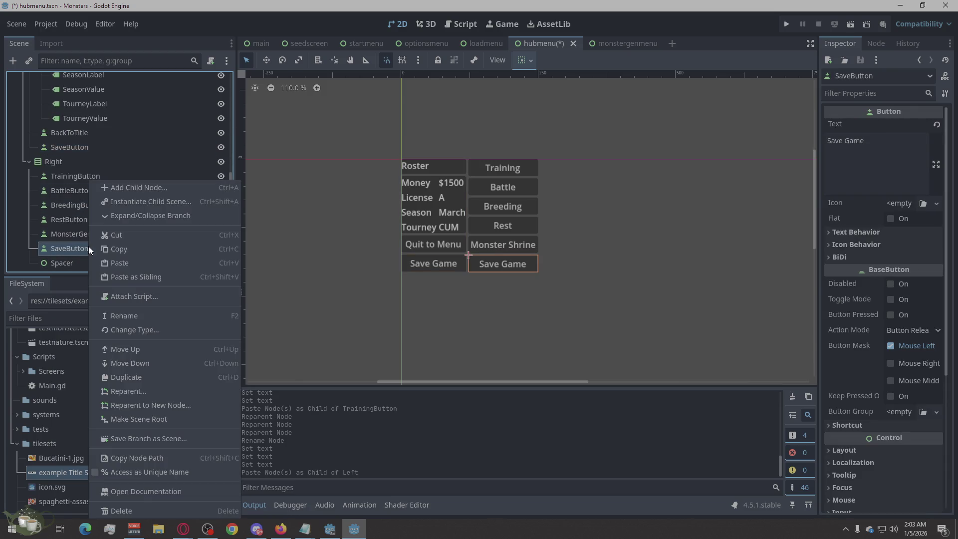
pyautogui.click(126, 512)
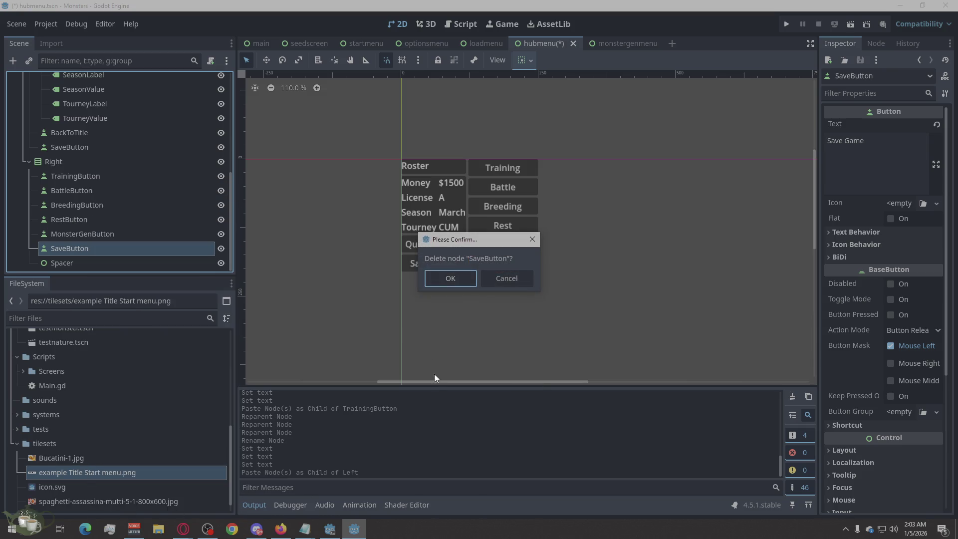
pyautogui.click(471, 278)
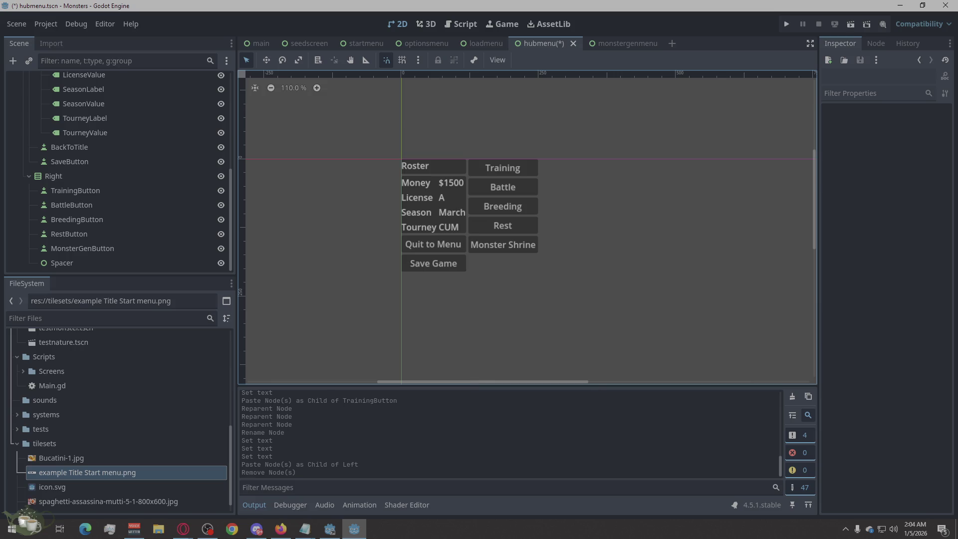
pyautogui.hotkey('alt', 'Tab')
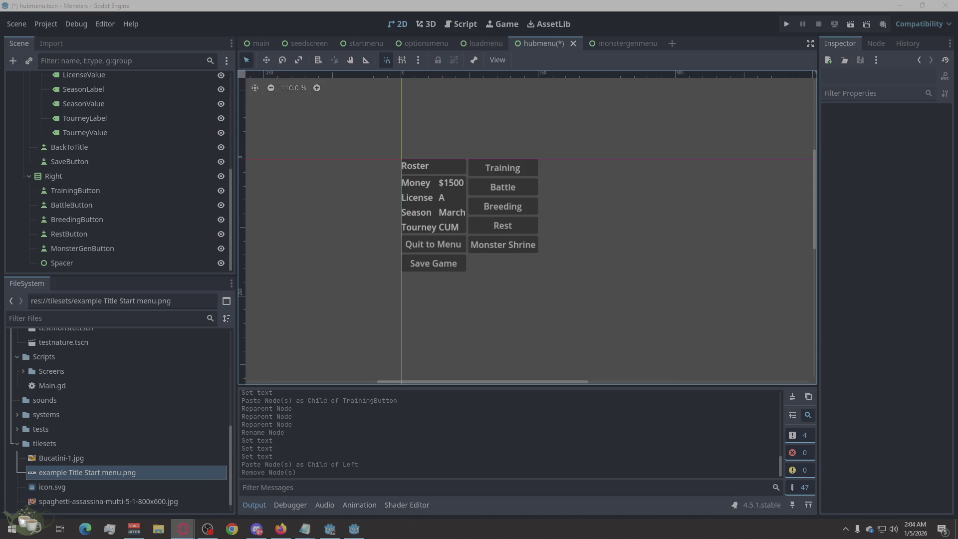
# Step: Save hubmenu.tscn with Ctrl+S and switch to the startmenu scene
pyautogui.click(529, 115)
pyautogui.hotkey('ctrl', 's')
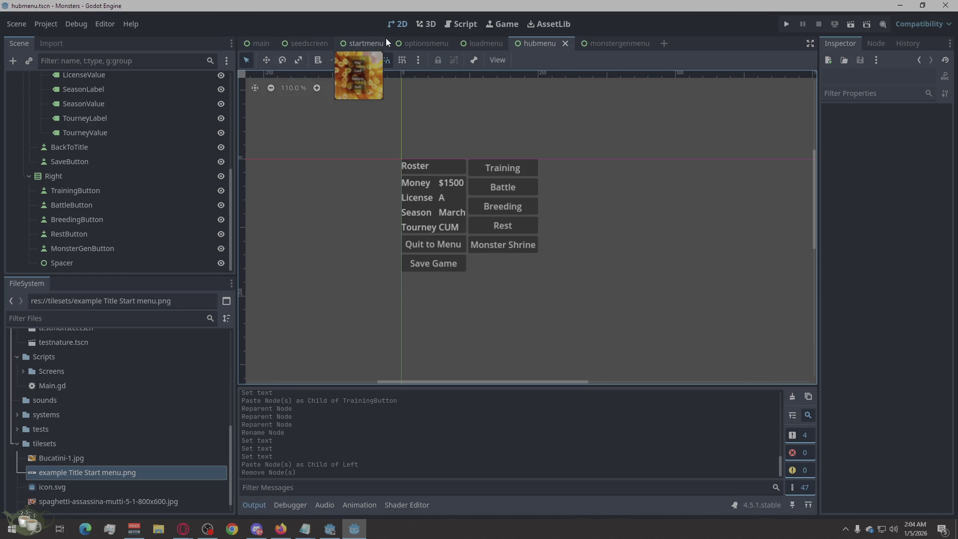
pyautogui.click(363, 43)
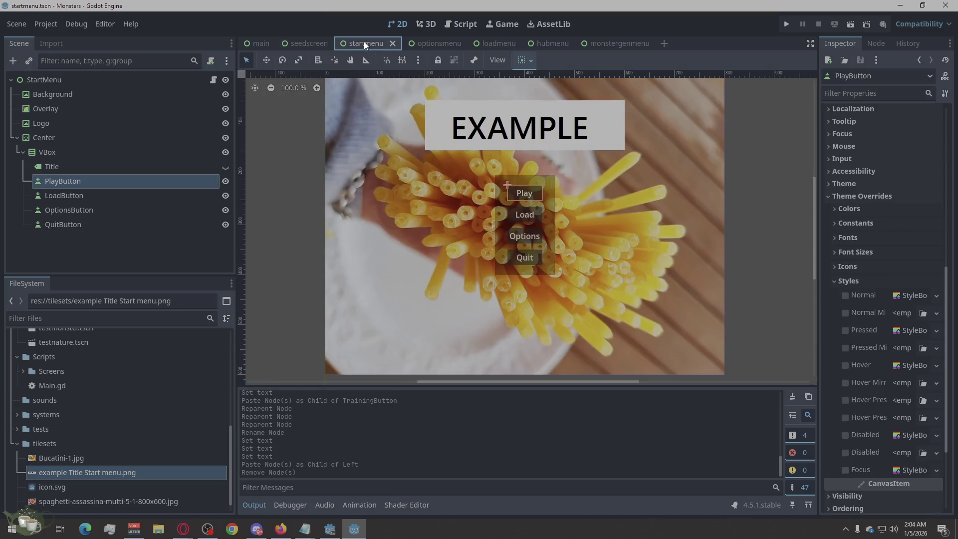
# Step: Step through the optionsmenu, loadmenu and hubmenu scenes, ending on monstergenmenu
pyautogui.click(428, 45)
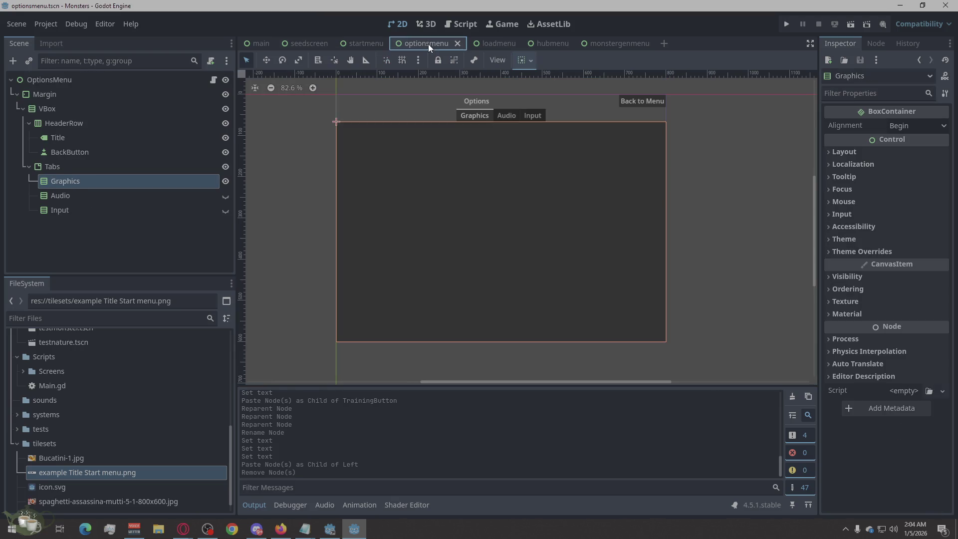
pyautogui.click(501, 40)
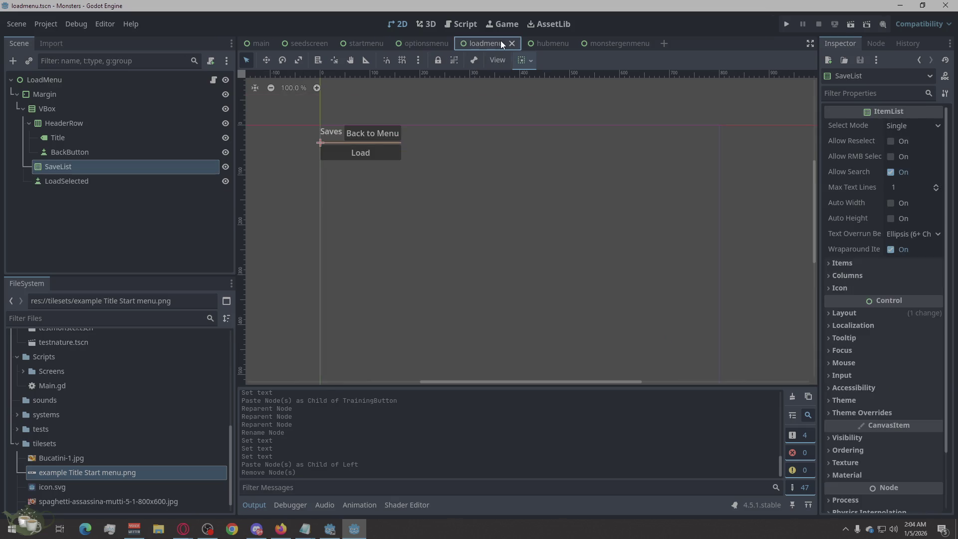
pyautogui.click(552, 41)
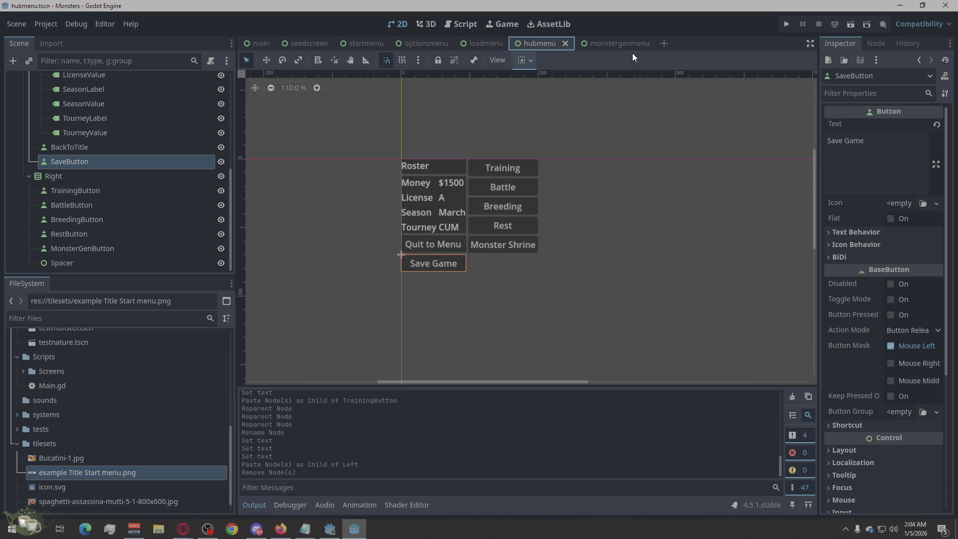
pyautogui.click(629, 44)
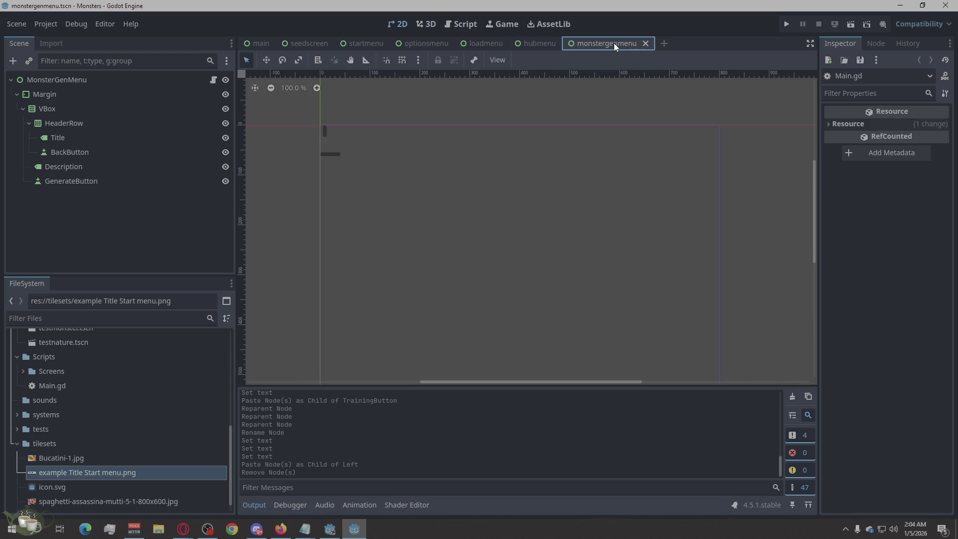
# Step: Label the BackButton 'Back to Menu' and the GenerateButton 'Generate Monster'
pyautogui.click(70, 149)
pyautogui.click(836, 155)
pyautogui.write('Ba')
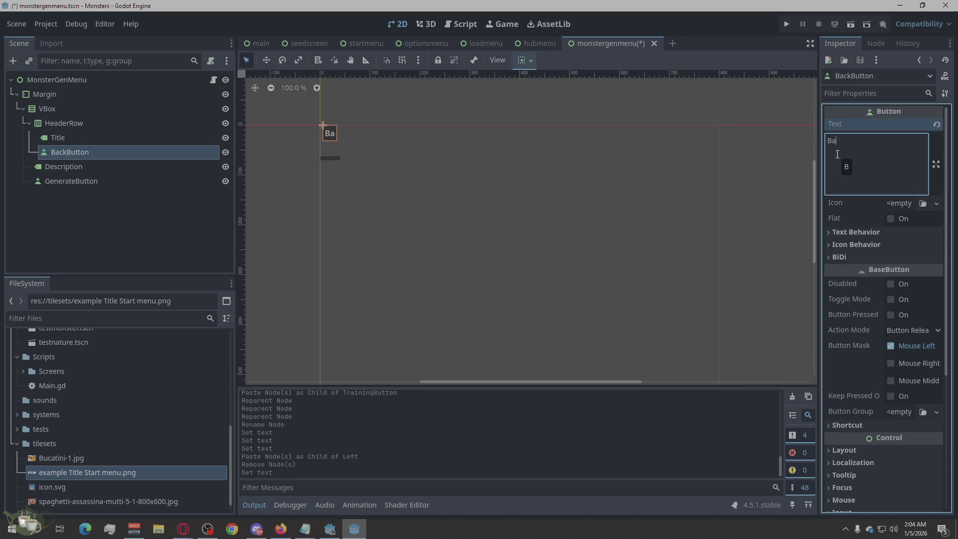
pyautogui.write('ck to Menu')
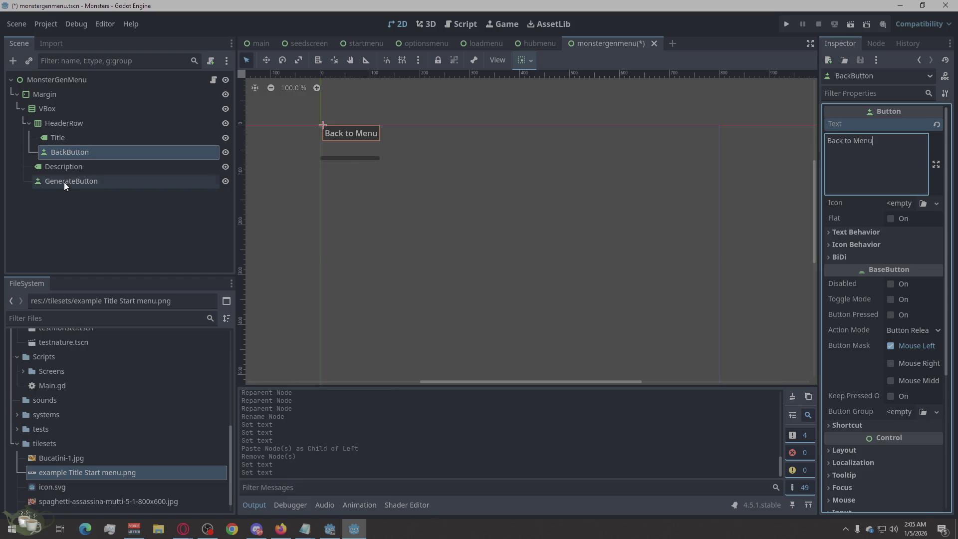
pyautogui.click(71, 182)
pyautogui.click(866, 149)
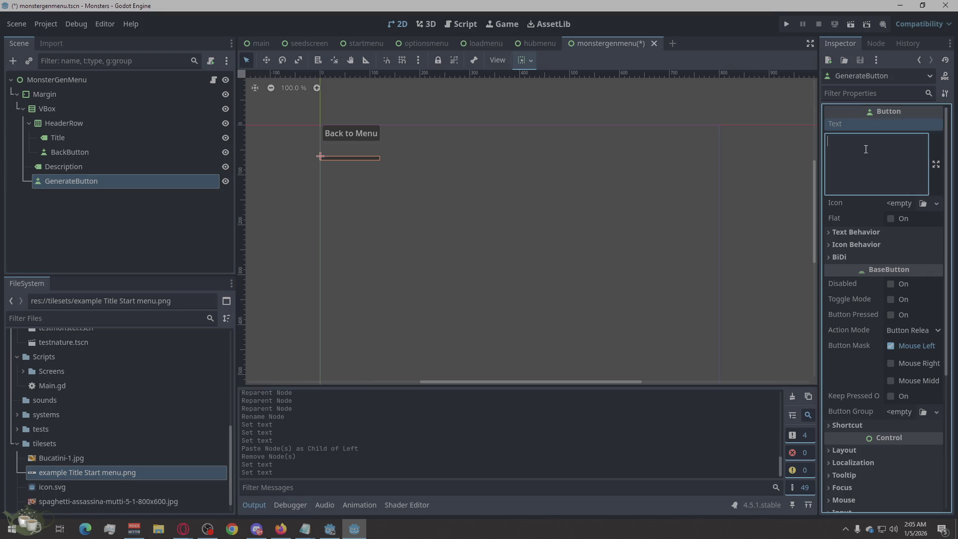
pyautogui.write('Ge')
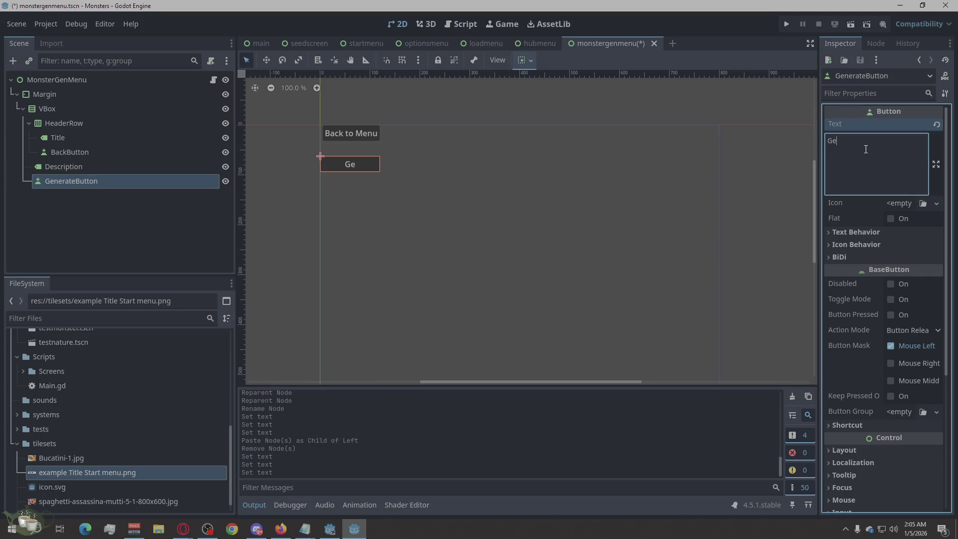
pyautogui.write('nerat')
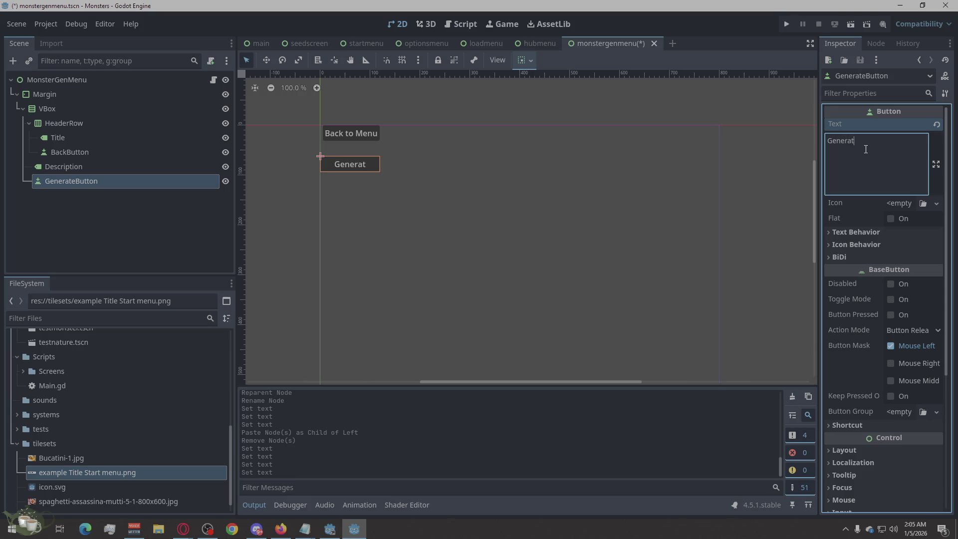
pyautogui.write('e Monster')
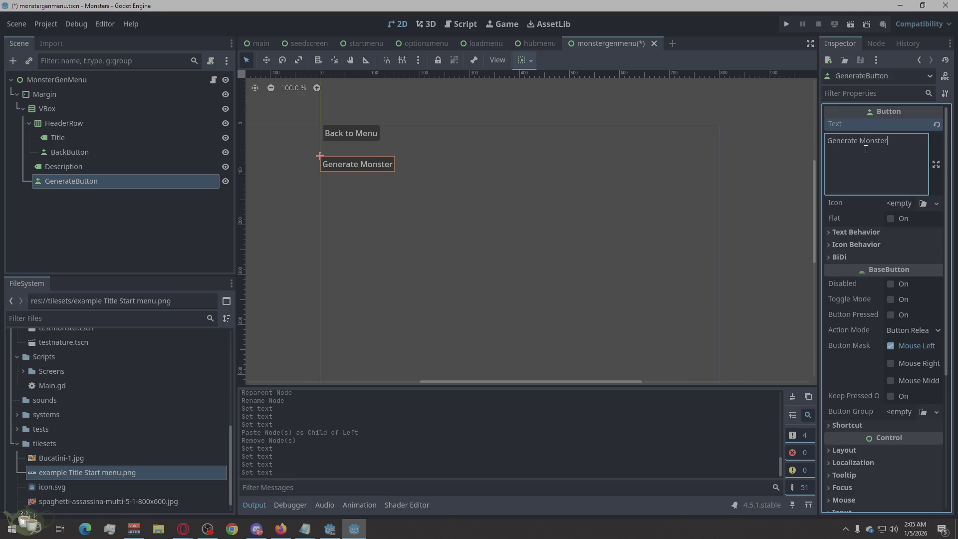
pyautogui.click(460, 270)
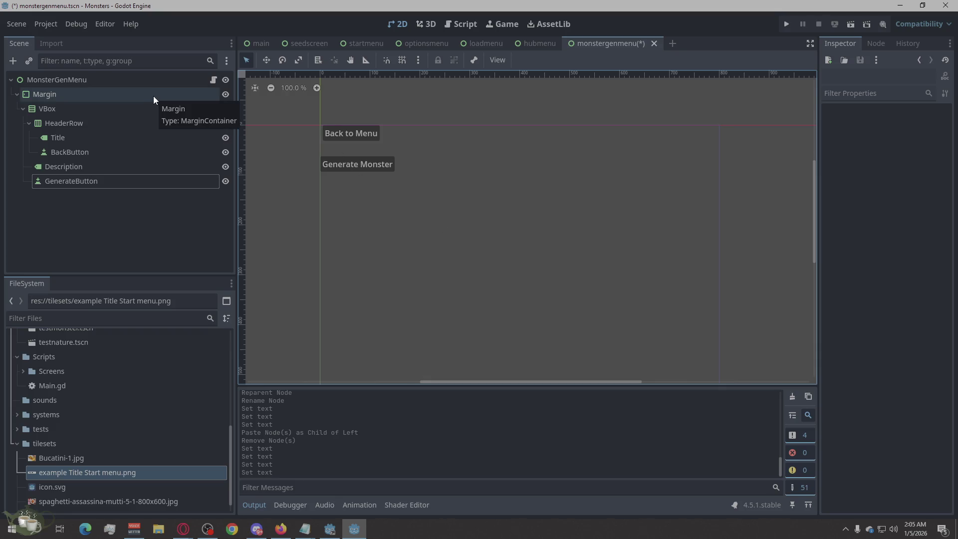
# Step: Set the Title label text to 'Monster Shrine' and save the scene
pyautogui.click(113, 138)
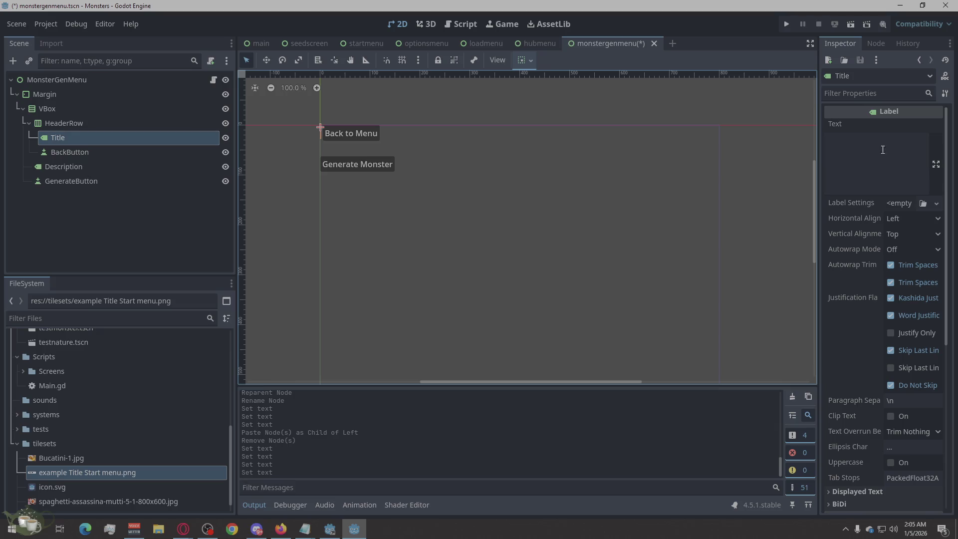
pyautogui.click(854, 160)
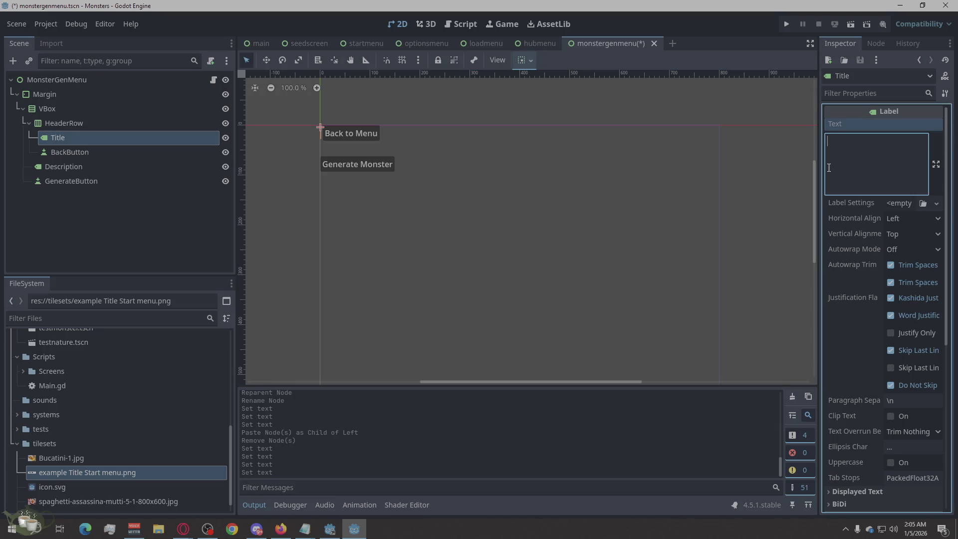
pyautogui.write('Monster Shrine')
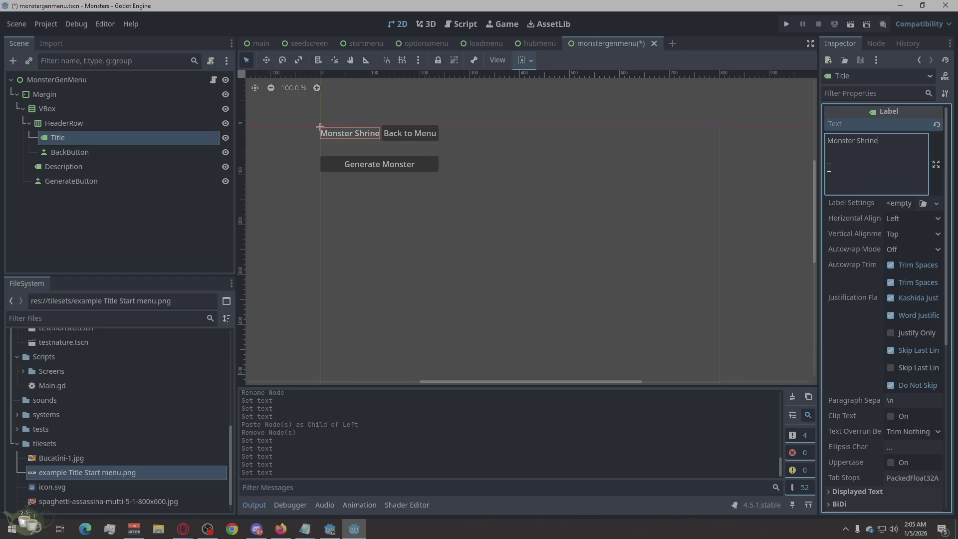
pyautogui.click(537, 325)
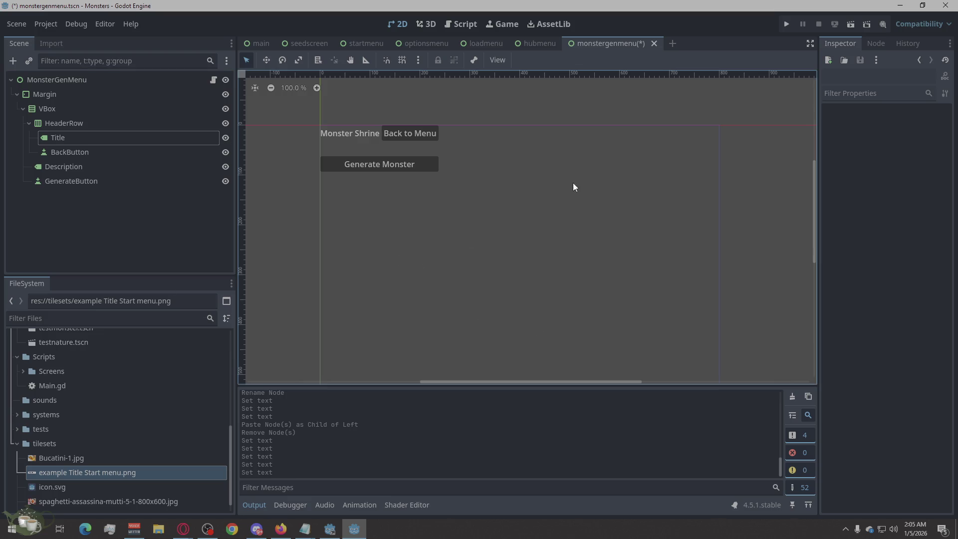
pyautogui.hotkey('ctrl', 's')
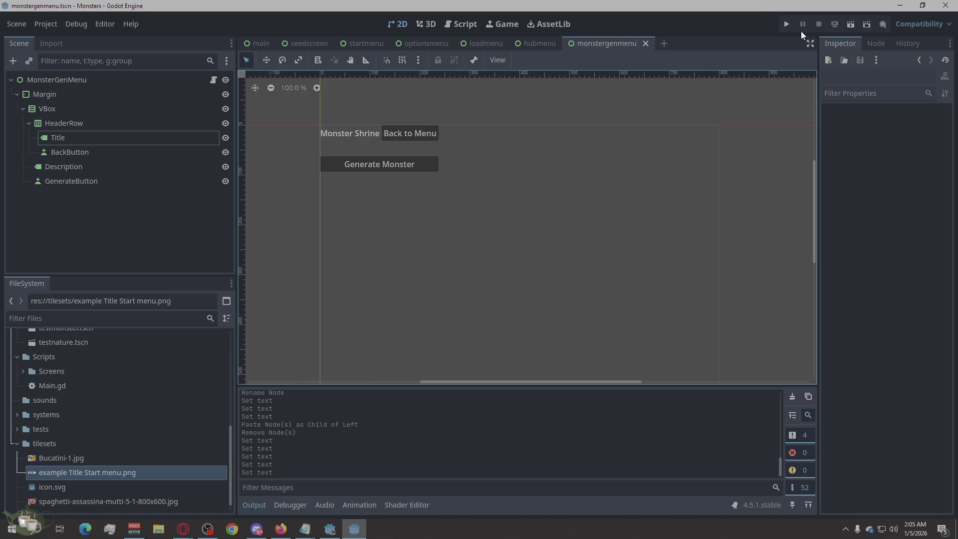
# Step: Run the game with F5 and test Play, Generate Monster, Back to Menu, hub buttons and Quit to Menu
pyautogui.press('F5')
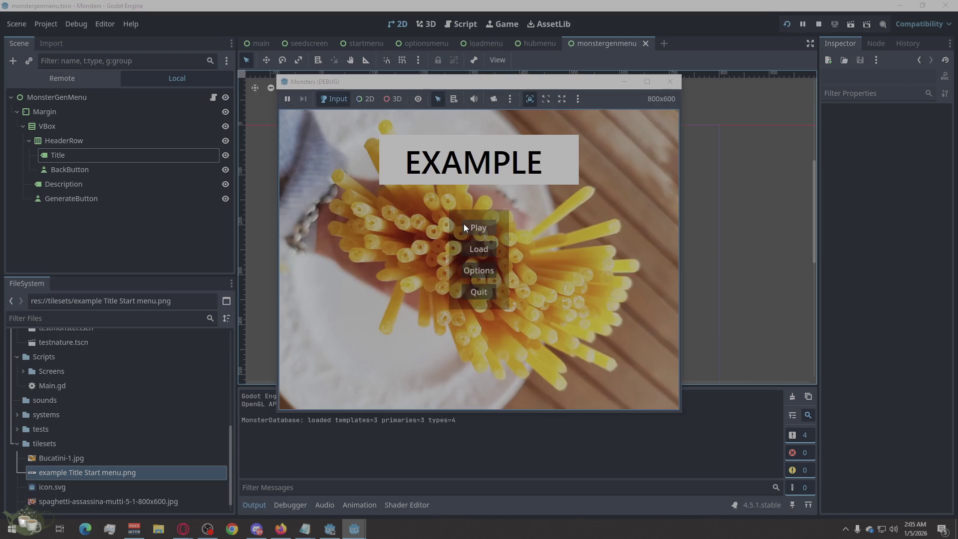
pyautogui.click(484, 228)
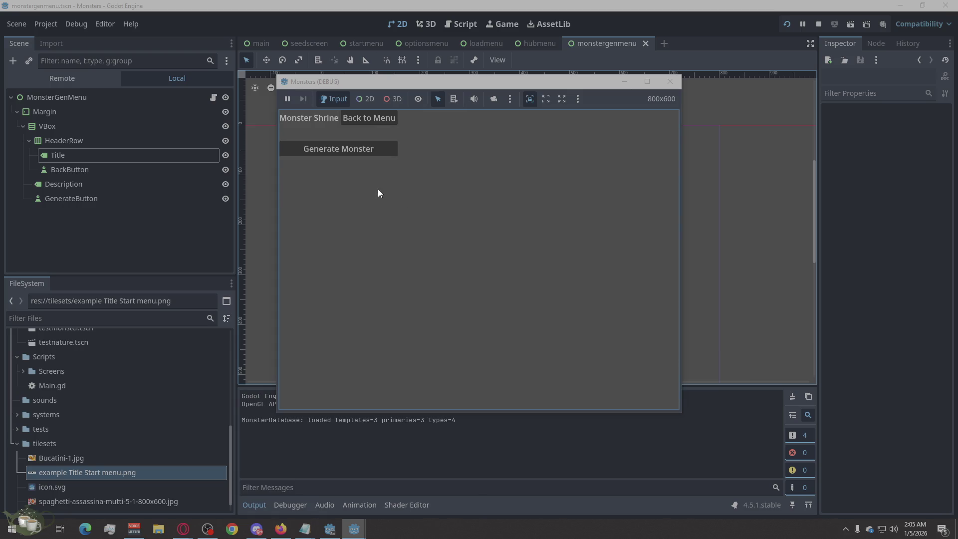
pyautogui.click(372, 151)
pyautogui.click(383, 120)
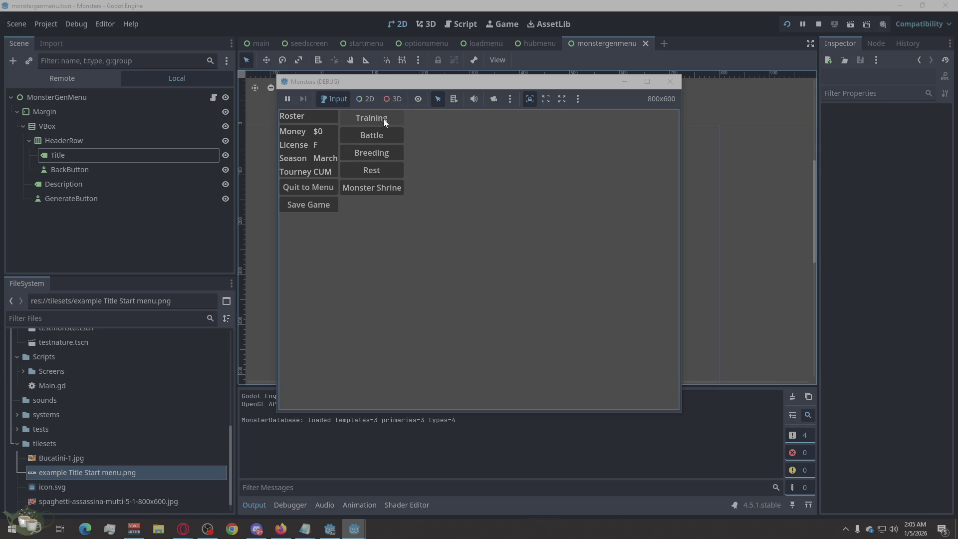
pyautogui.click(388, 119)
pyautogui.click(379, 168)
pyautogui.click(313, 208)
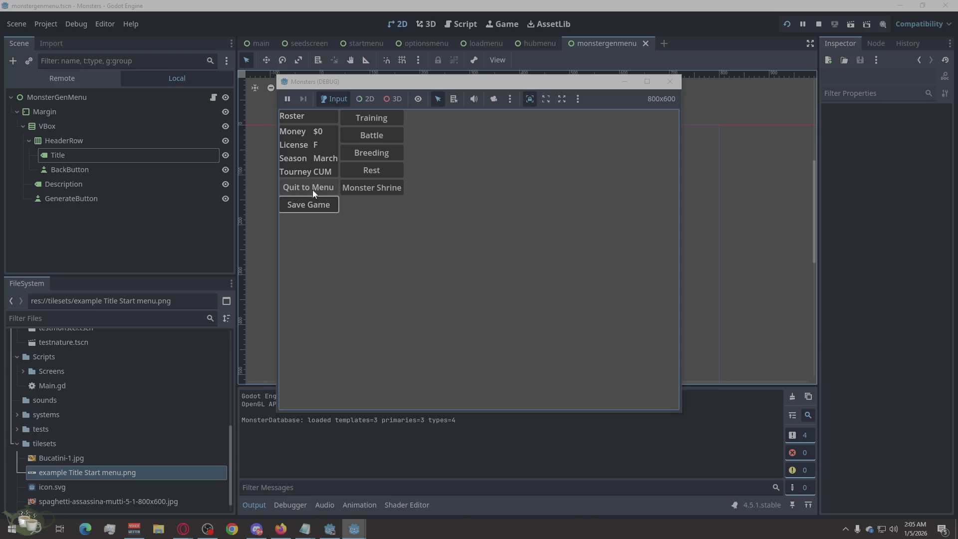
pyautogui.click(313, 186)
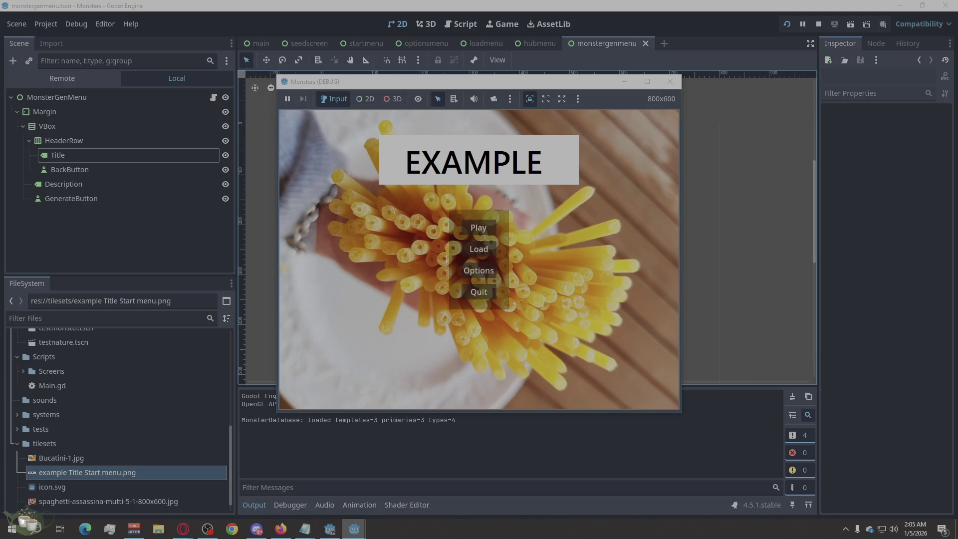
pyautogui.click(183, 528)
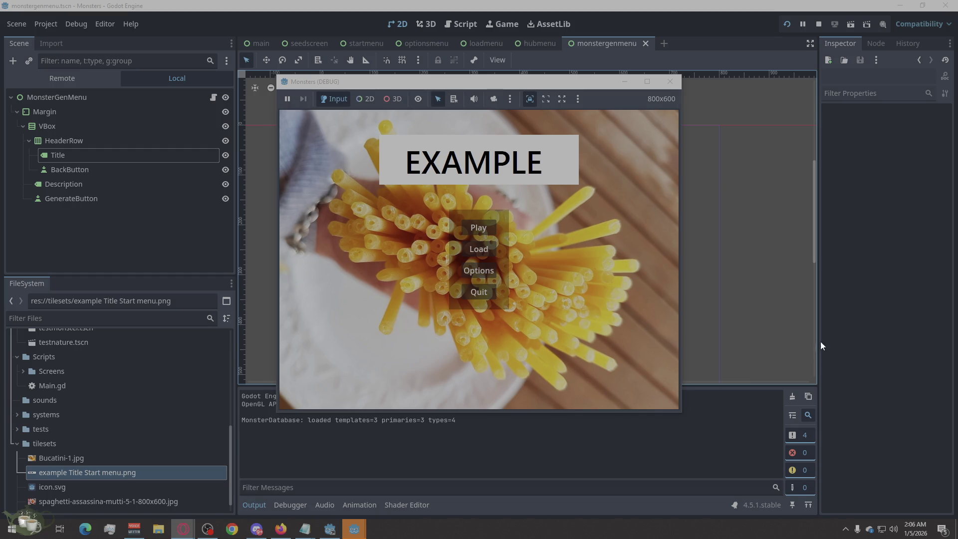
# Step: Show the optionsmenu scene with its Graphics, Audio and Input tabs
pyautogui.click(432, 43)
pyautogui.moveTo(373, 43)
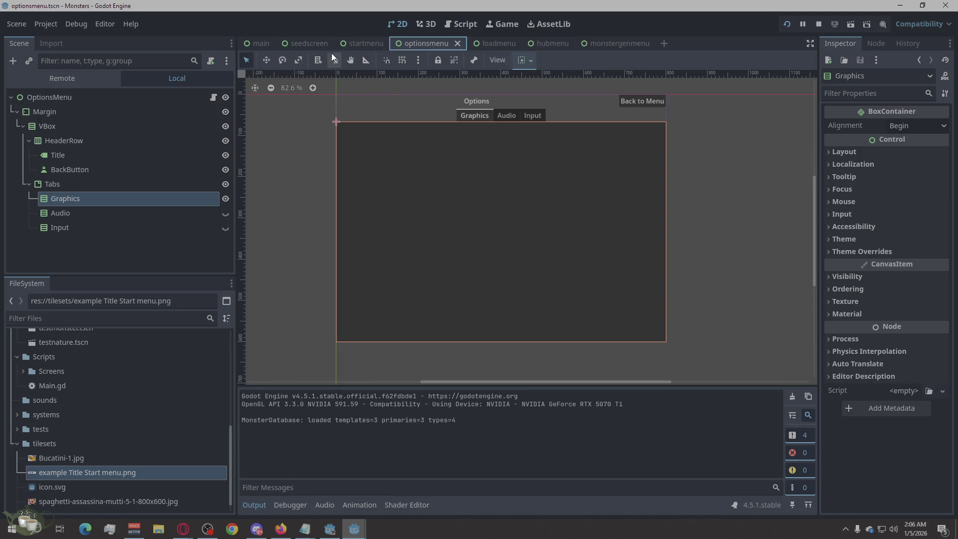
# Step: Flip through the startmenu, loadmenu and monstergenmenu scenes, ending on hubmenu
pyautogui.click(358, 42)
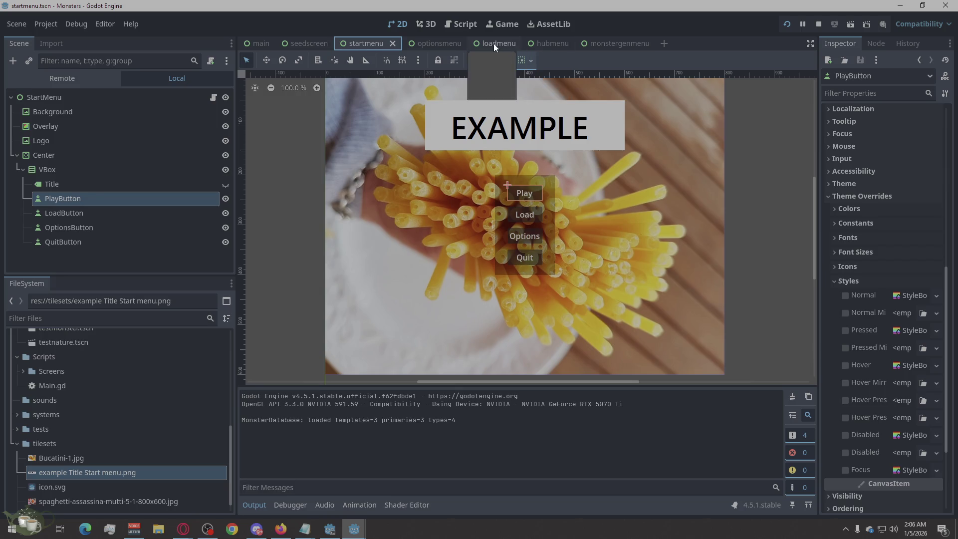
pyautogui.click(493, 43)
pyautogui.click(606, 43)
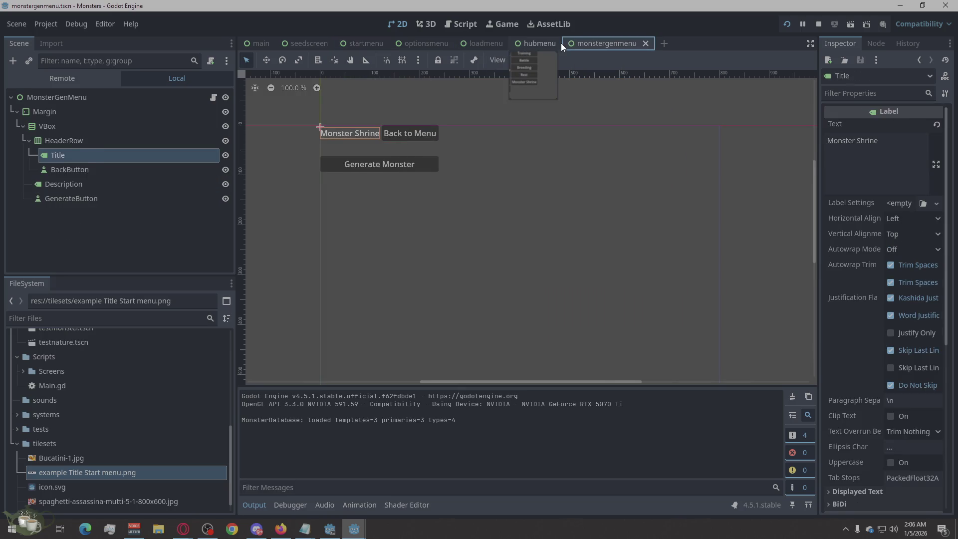
pyautogui.click(559, 43)
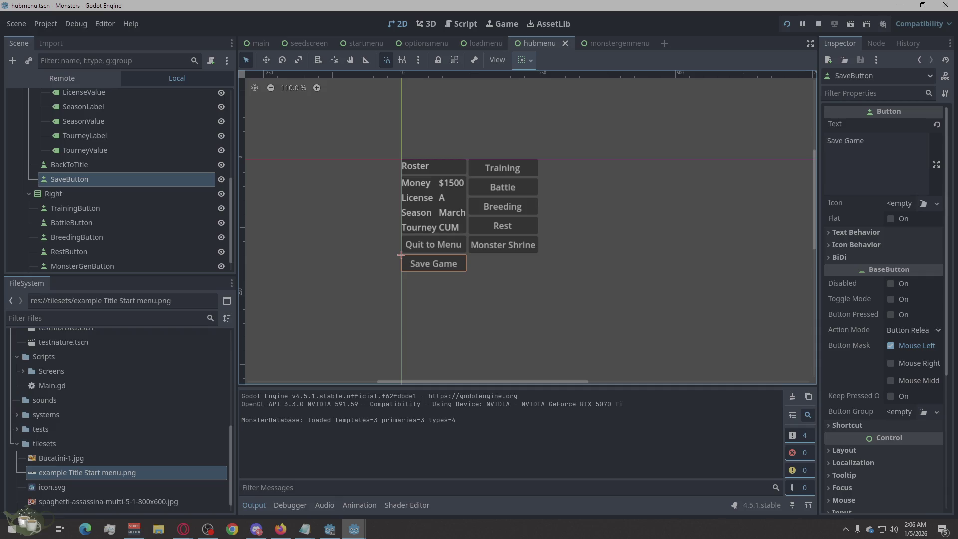
pyautogui.hotkey('alt', 'Tab')
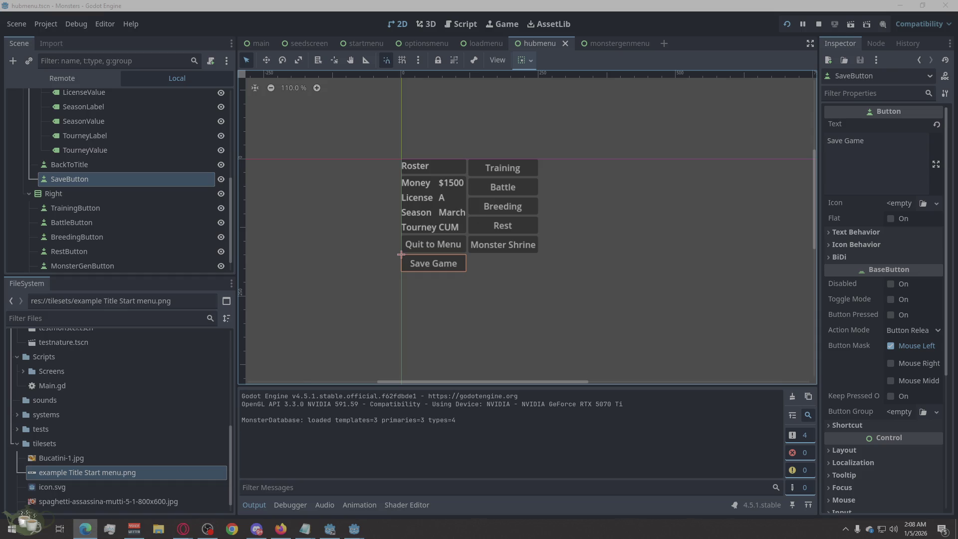
pyautogui.click(85, 527)
pyautogui.moveTo(410, 50); pyautogui.dragTo(432, 30)
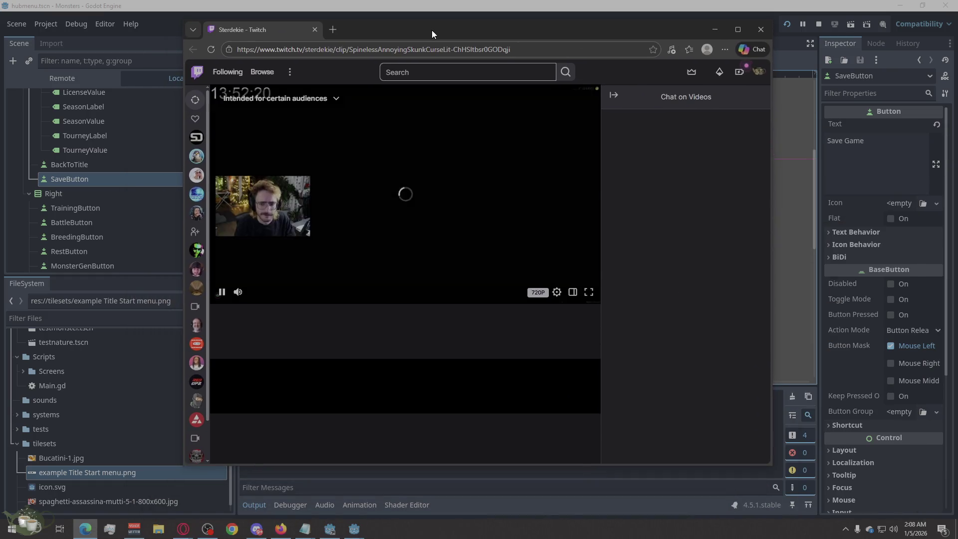
pyautogui.doubleClick(432, 30)
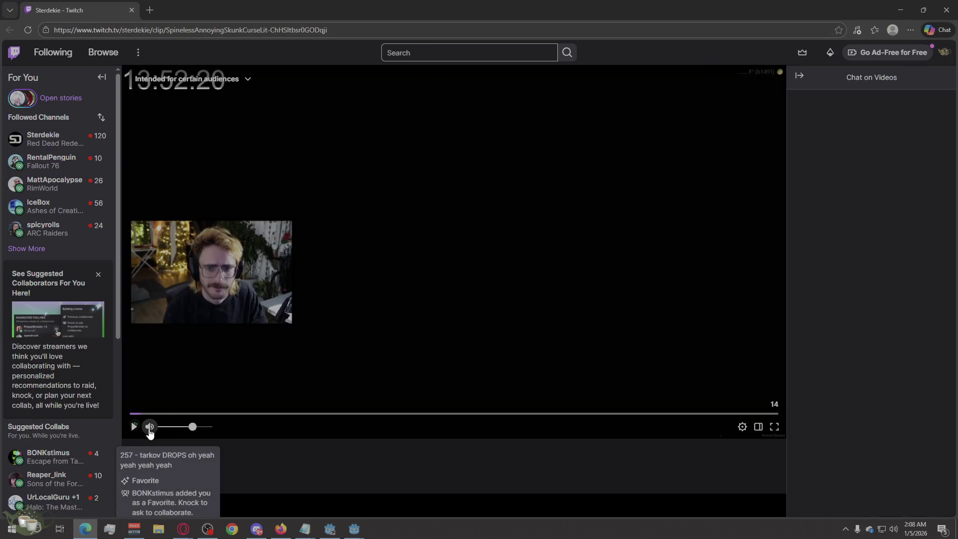
pyautogui.click(134, 427)
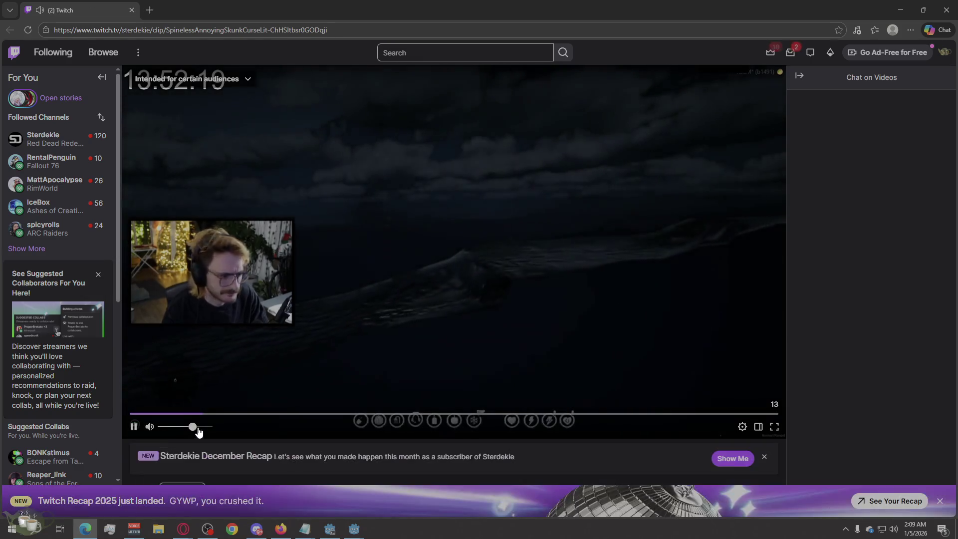
pyautogui.scroll(-5, 214, 432)
pyautogui.scroll(5, 431, 315)
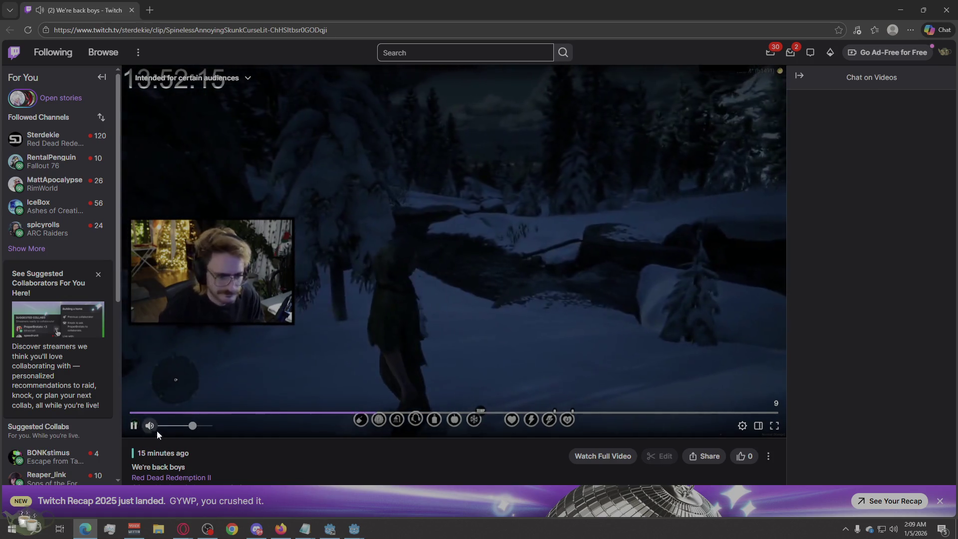
pyautogui.moveTo(150, 425)
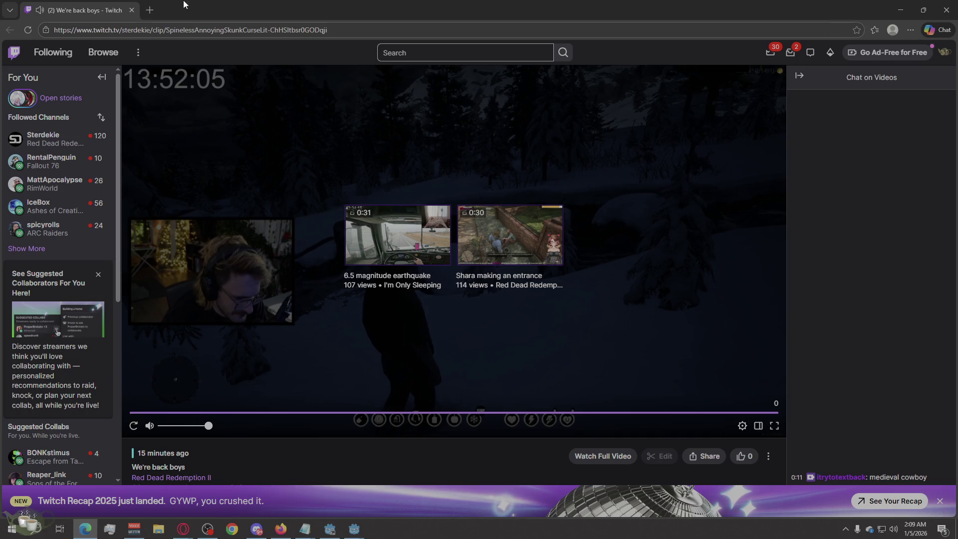
pyautogui.click(899, 9)
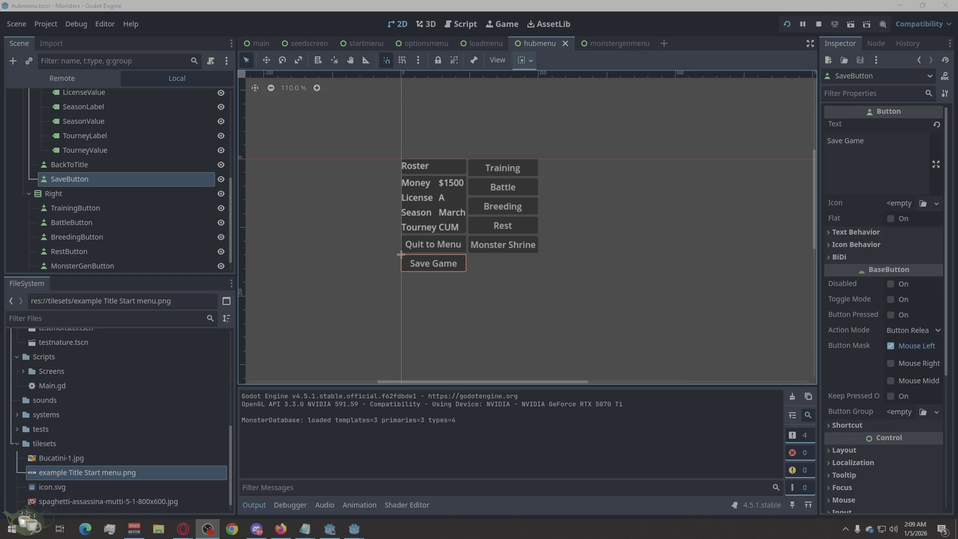
pyautogui.moveTo(955, 529)
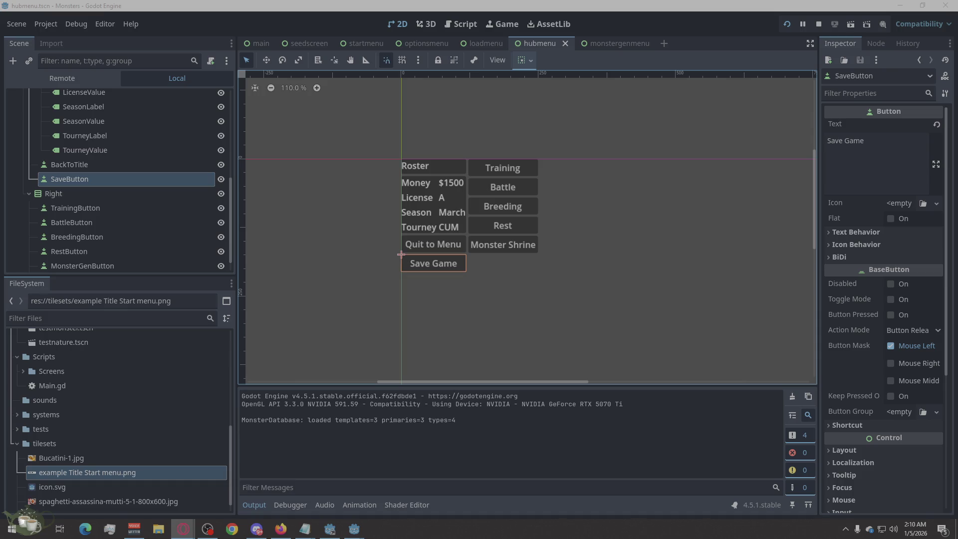
pyautogui.scroll(4, 77, 190)
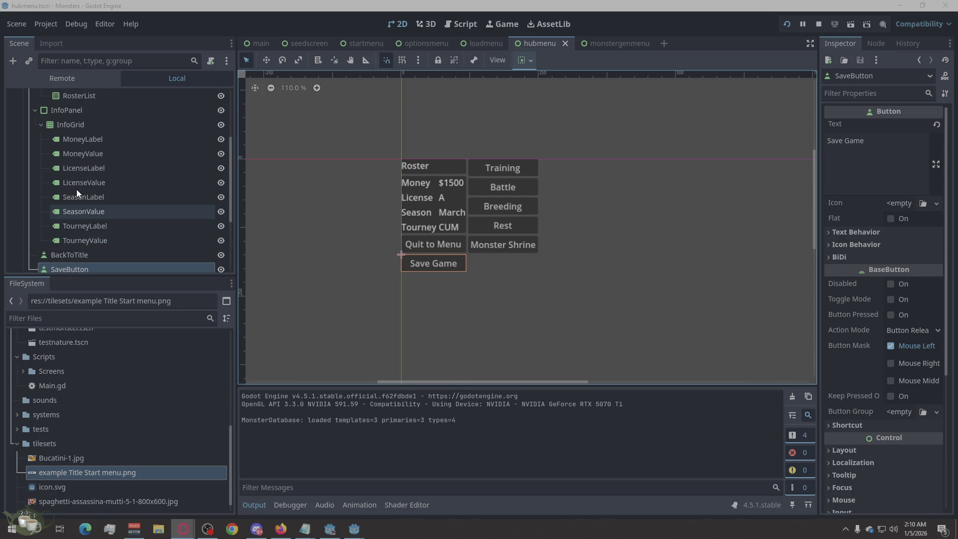
pyautogui.scroll(3, 76, 191)
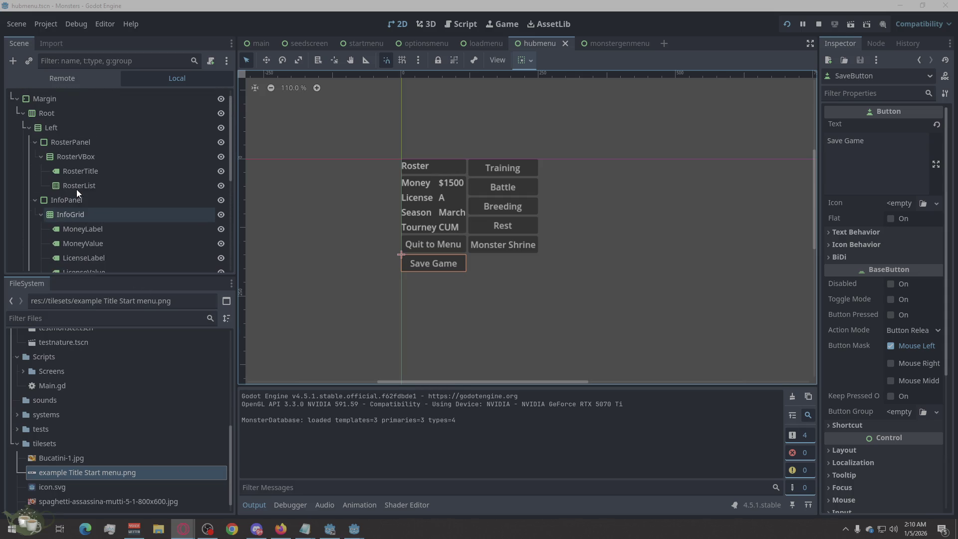
pyautogui.scroll(-3, 119, 220)
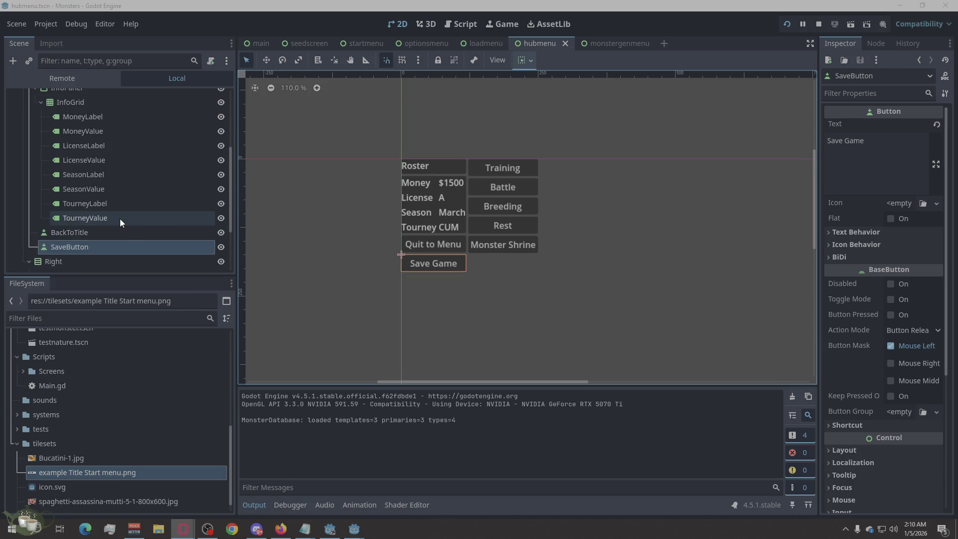
pyautogui.scroll(2, 119, 218)
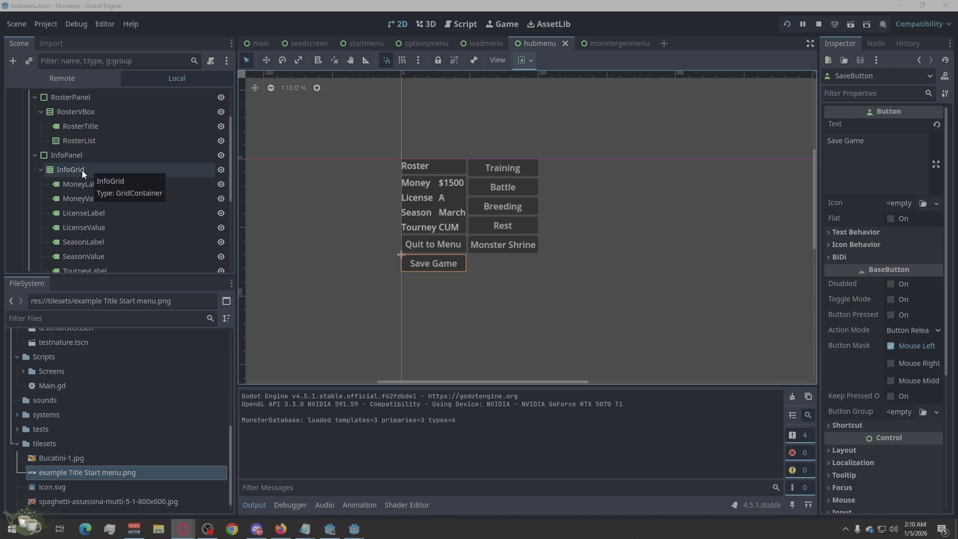
pyautogui.scroll(-2, 178, 216)
pyautogui.scroll(4, 101, 223)
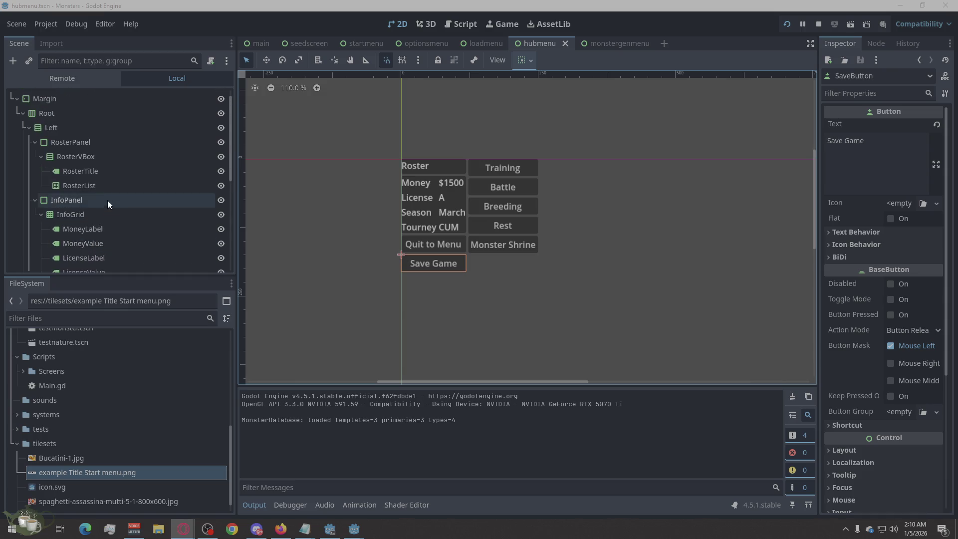
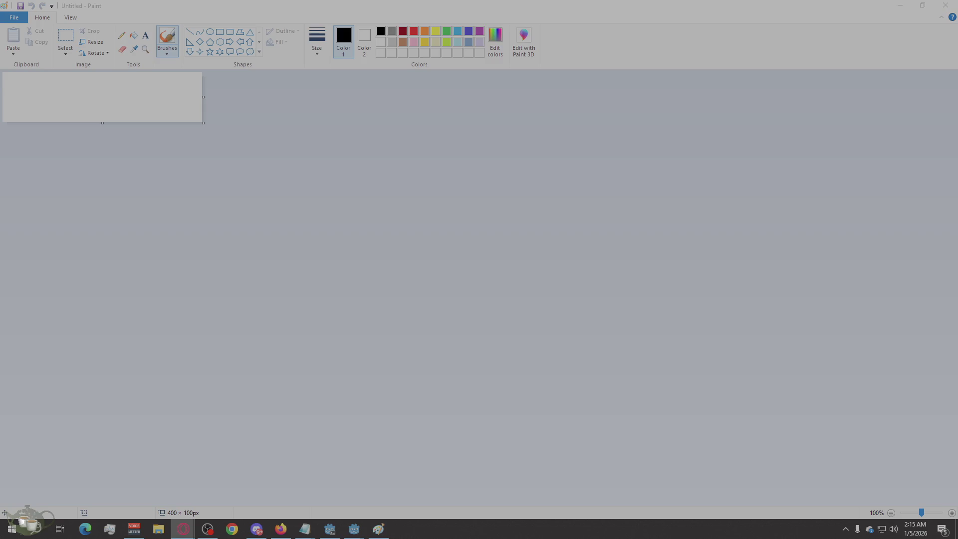
# Step: Shrink the maximized Paint window, move it aside, and close the blank canvas
pyautogui.click(369, 19)
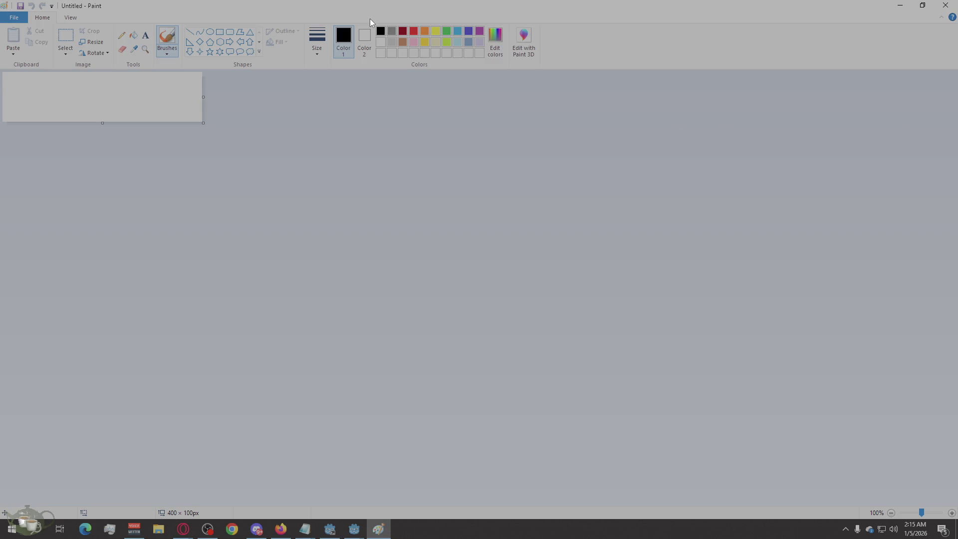
pyautogui.doubleClick(371, 9)
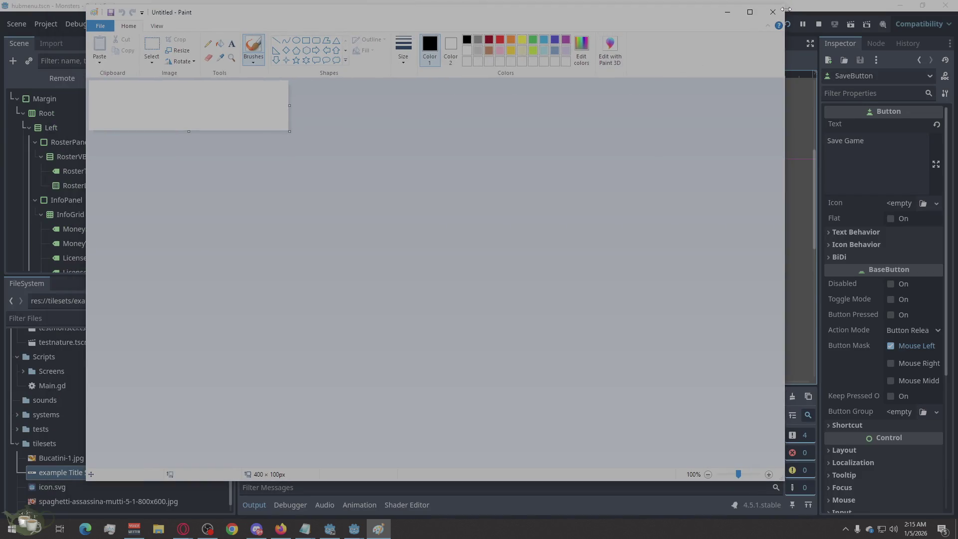
pyautogui.moveTo(783, 4)
pyautogui.mouseDown()
pyautogui.moveTo(418, 88)
pyautogui.moveTo(379, 179)
pyautogui.moveTo(384, 269)
pyautogui.mouseUp()
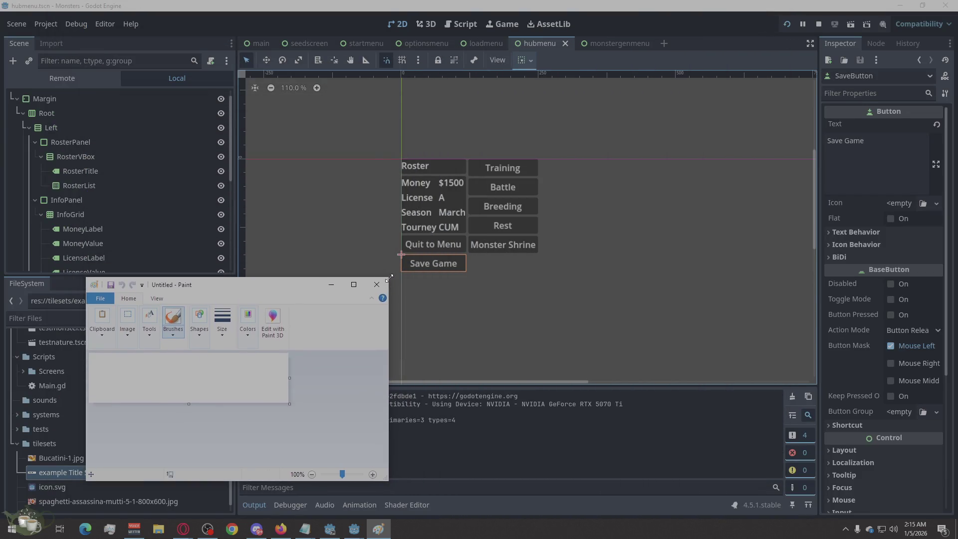
pyautogui.moveTo(298, 279); pyautogui.dragTo(647, 175)
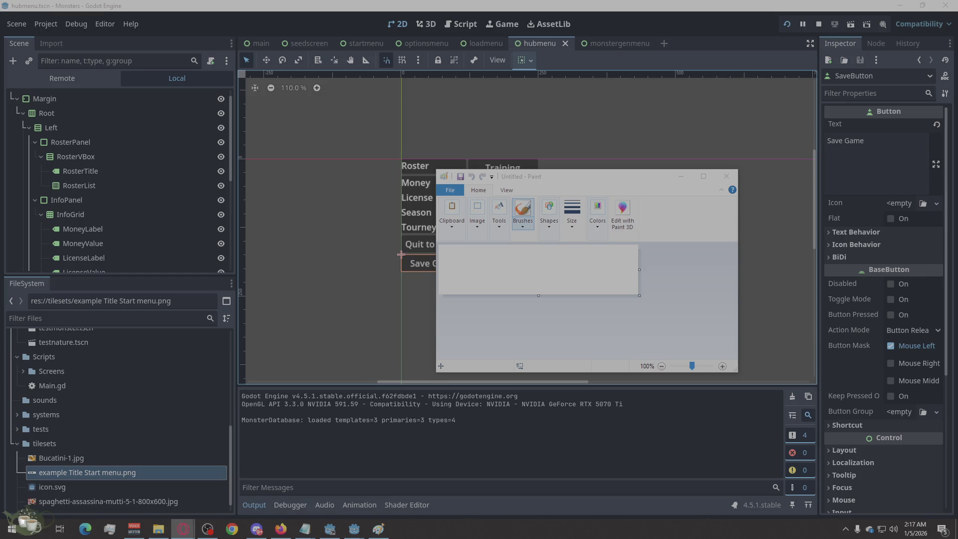
pyautogui.click(725, 177)
pyautogui.click(603, 330)
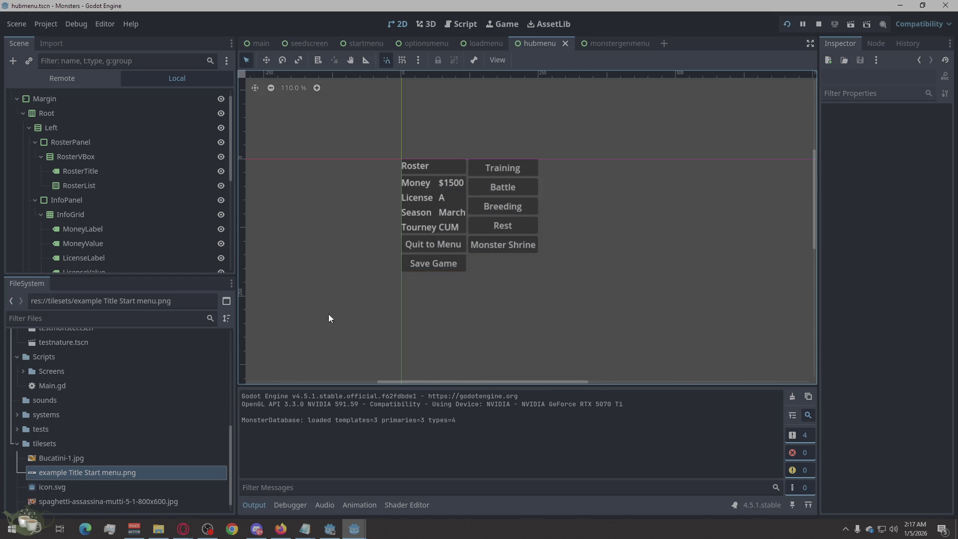
pyautogui.click(183, 529)
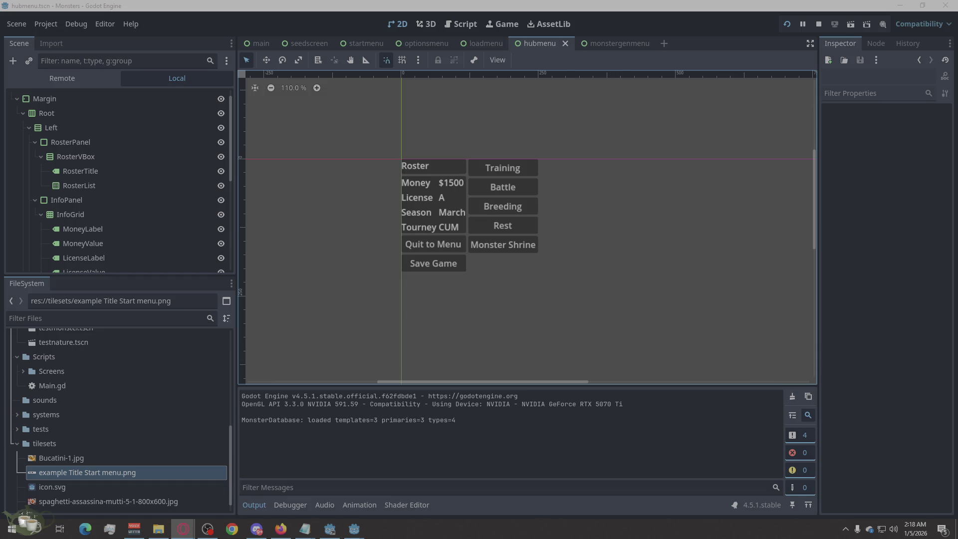
pyautogui.click(159, 529)
pyautogui.scroll(-1, 348, 211)
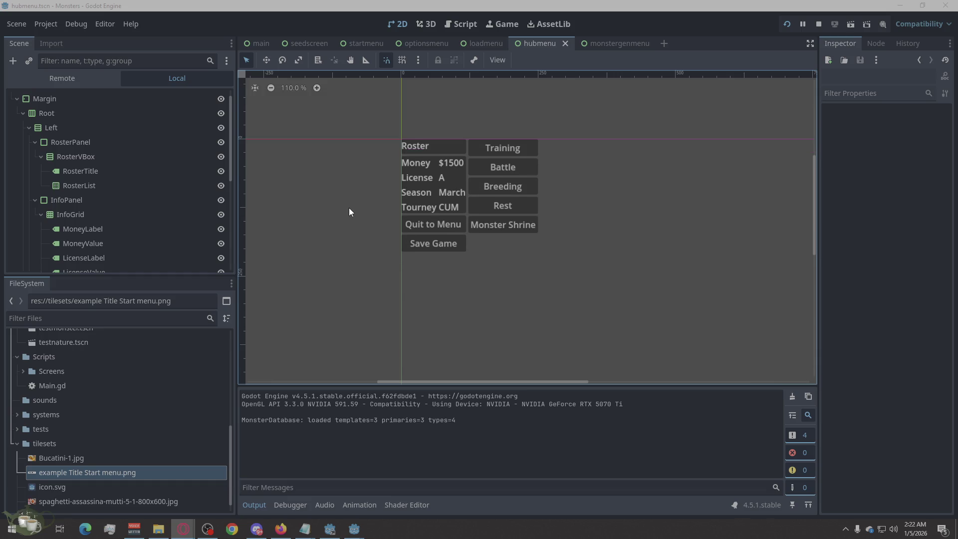
pyautogui.scroll(-1, 349, 207)
pyautogui.click(306, 184)
pyautogui.scroll(-1, 352, 192)
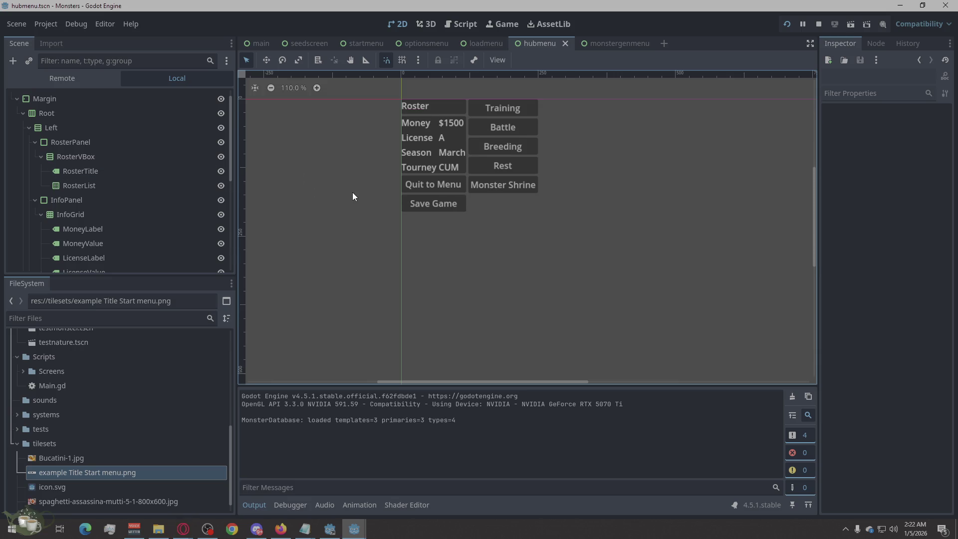
pyautogui.scroll(-5, 293, 194)
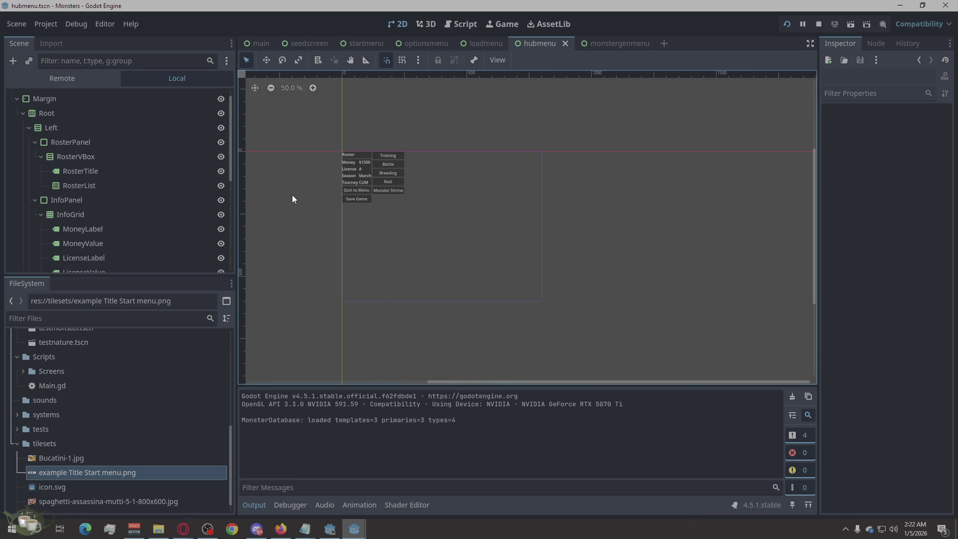
pyautogui.click(99, 143)
pyautogui.click(102, 152)
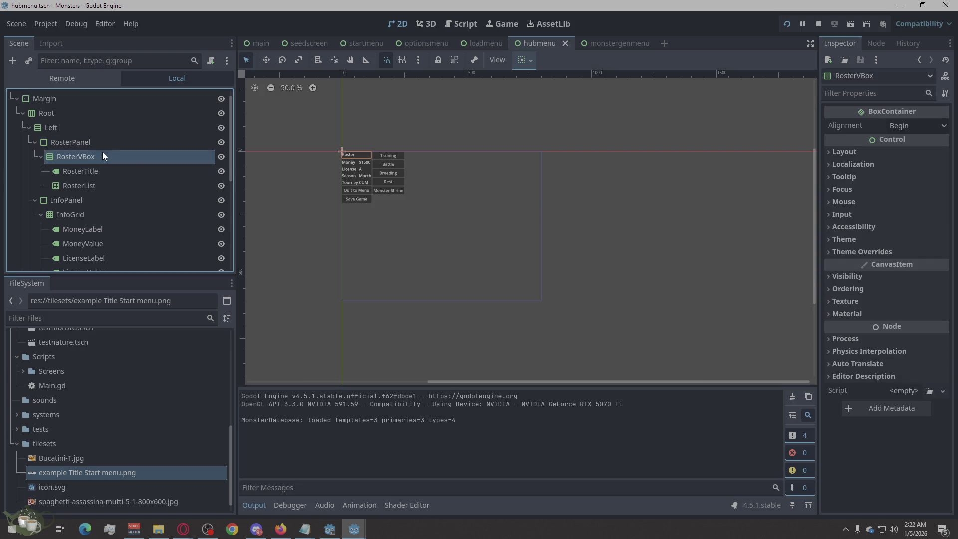
pyautogui.scroll(3, 304, 162)
pyautogui.click(115, 170)
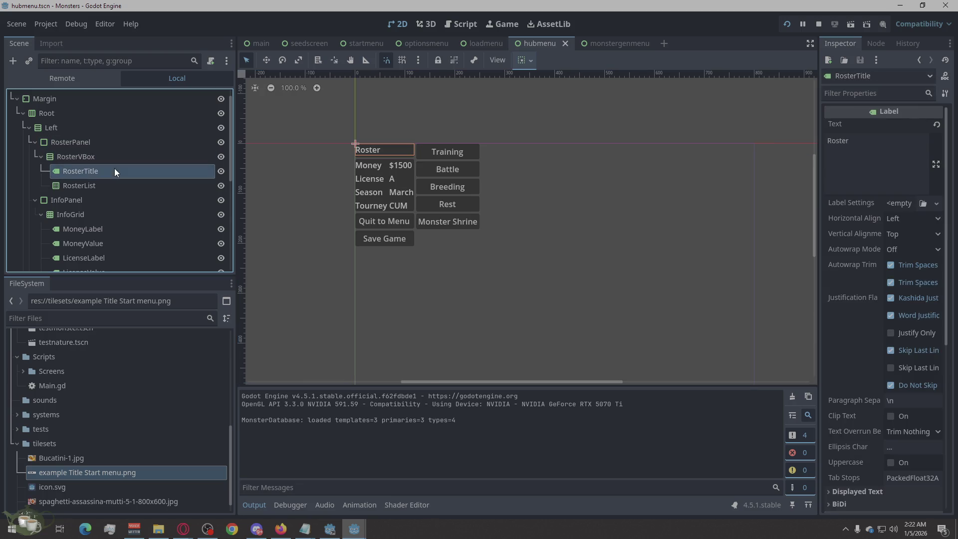
pyautogui.click(93, 185)
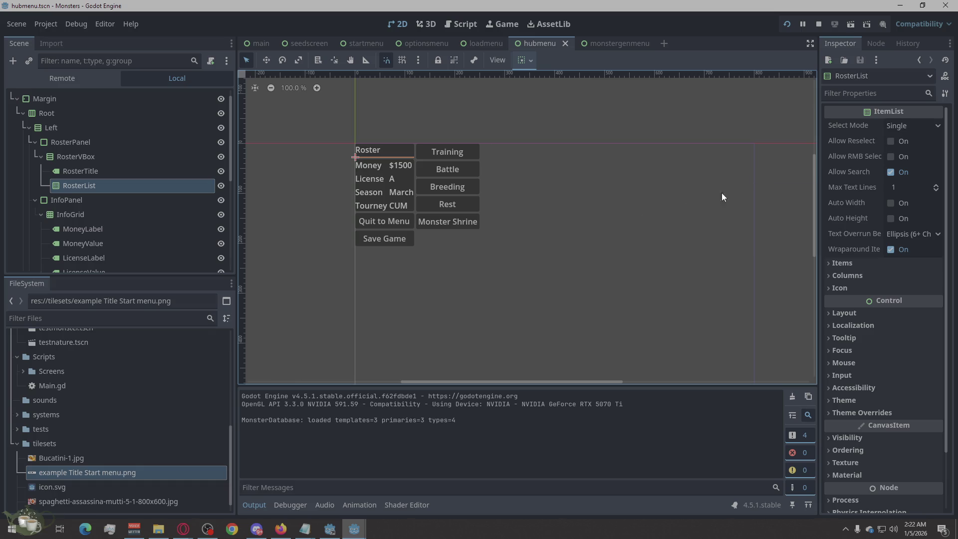
pyautogui.click(556, 324)
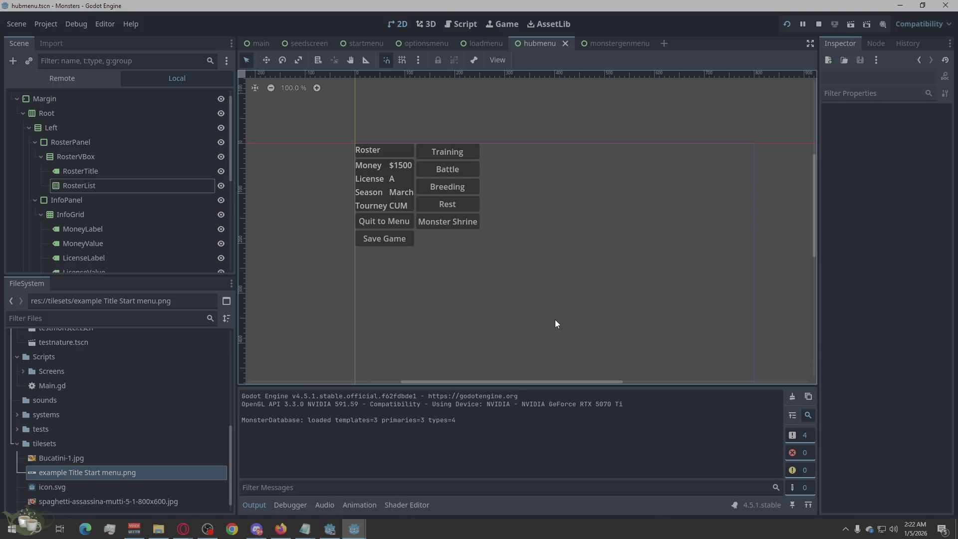
pyautogui.click(96, 139)
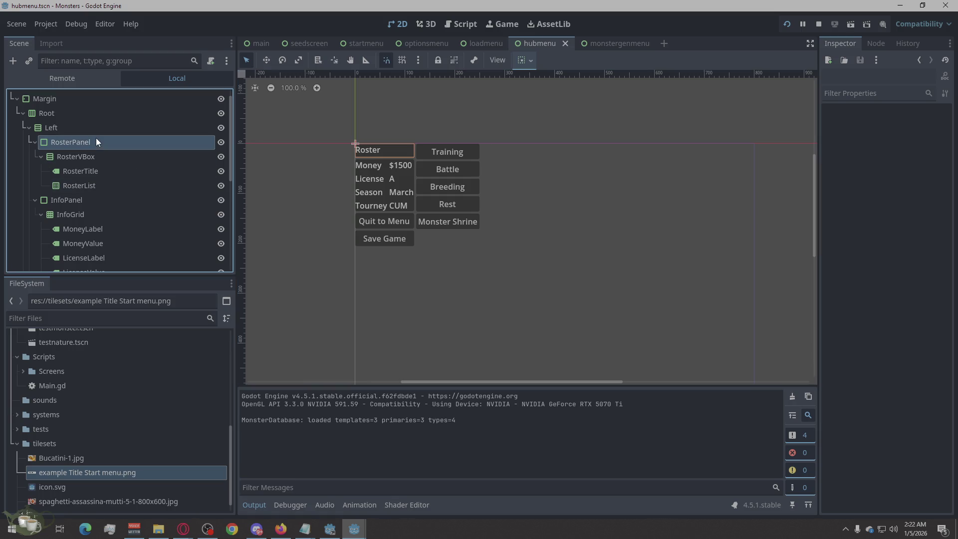
pyautogui.click(96, 157)
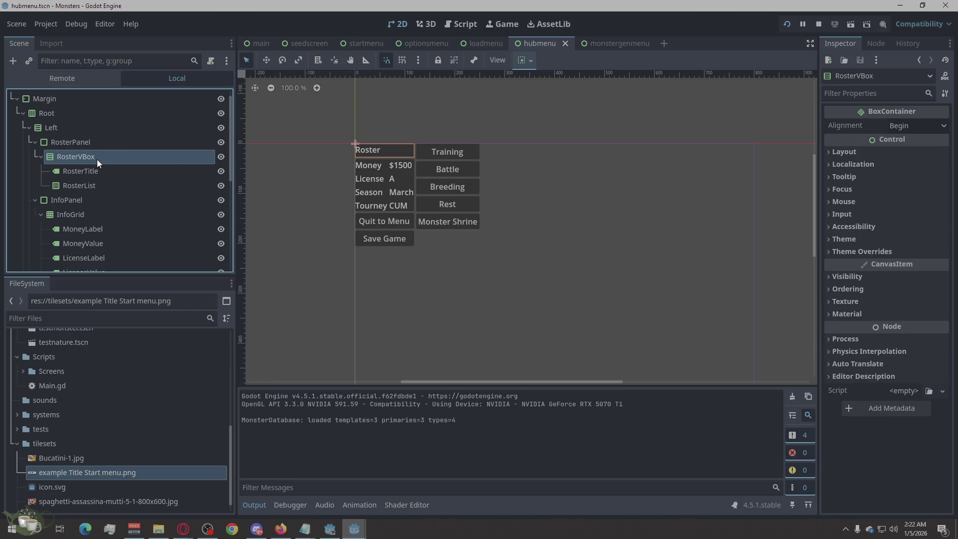
pyautogui.click(58, 199)
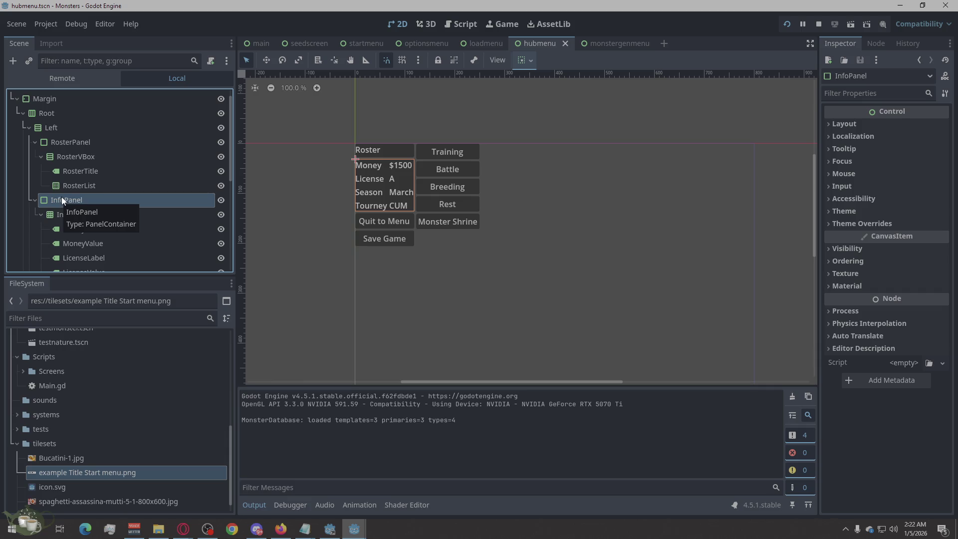
pyautogui.scroll(-3, 100, 194)
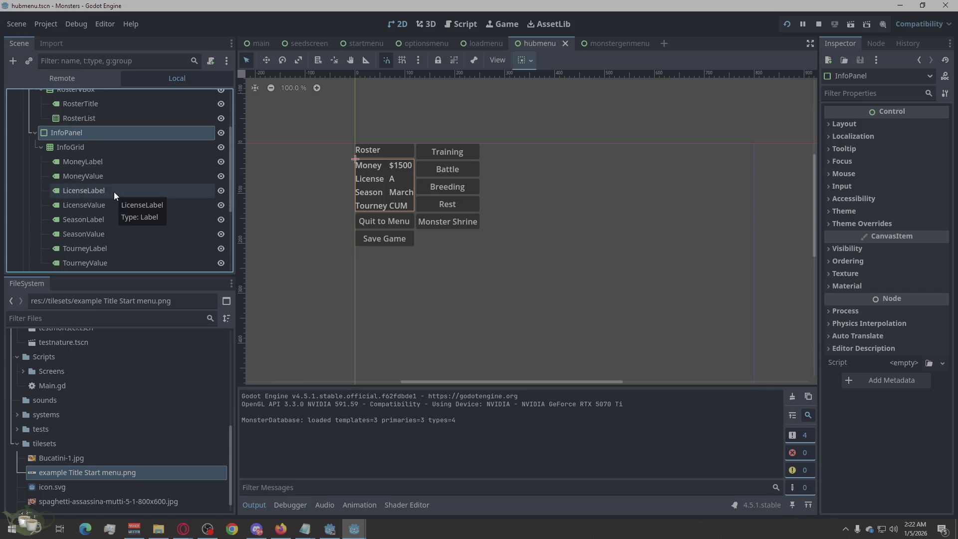
pyautogui.scroll(-1, 114, 192)
pyautogui.scroll(-2, 108, 205)
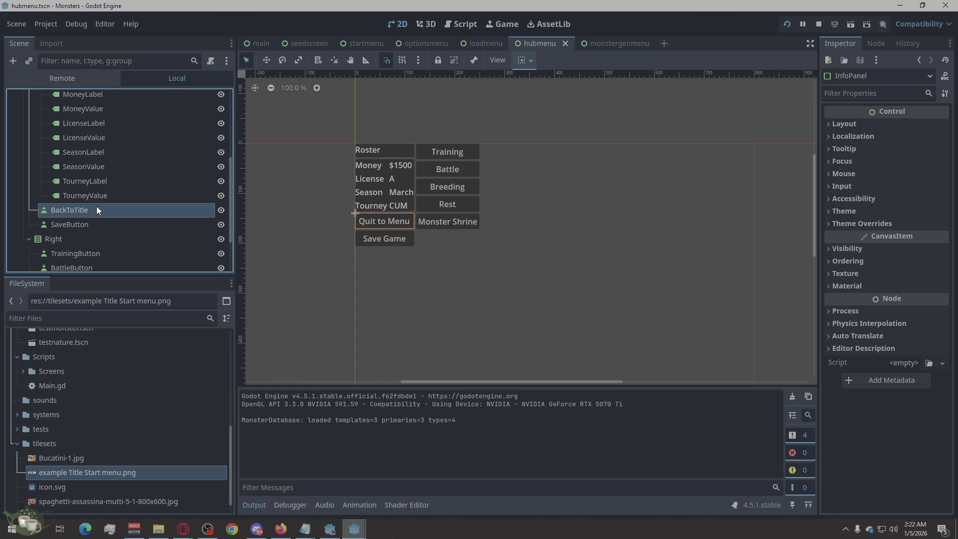
# Step: Select the BackToTitle button and keep its Layout Direction set to Inherited
pyautogui.click(97, 206)
pyautogui.rightClick(96, 208)
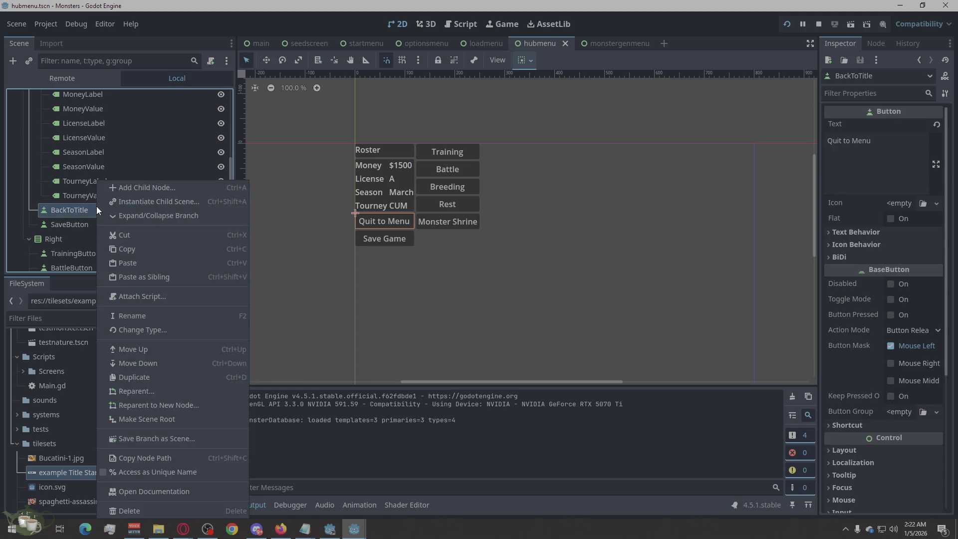
pyautogui.click(85, 213)
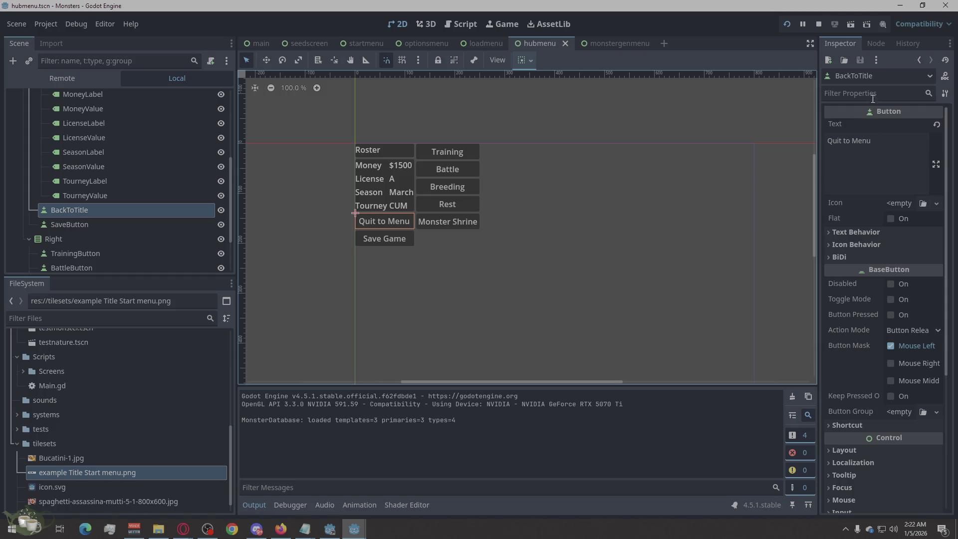
pyautogui.scroll(-5, 884, 301)
pyautogui.click(842, 299)
pyautogui.scroll(-5, 842, 300)
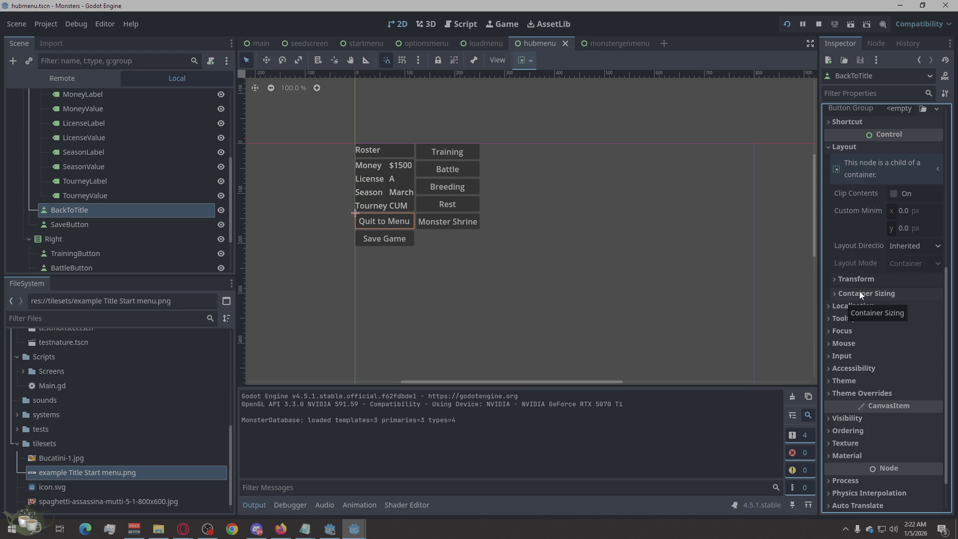
pyautogui.click(909, 247)
pyautogui.click(909, 247)
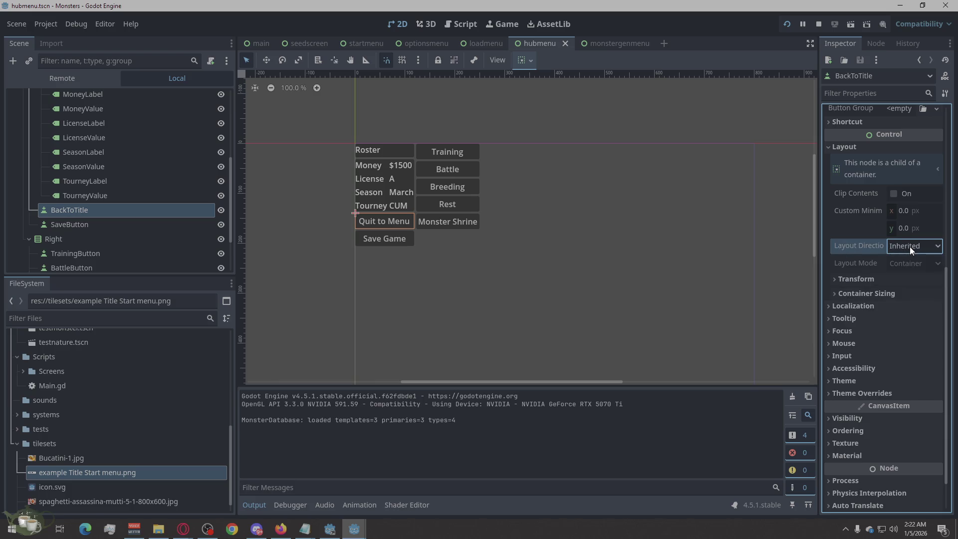
pyautogui.scroll(3, 871, 276)
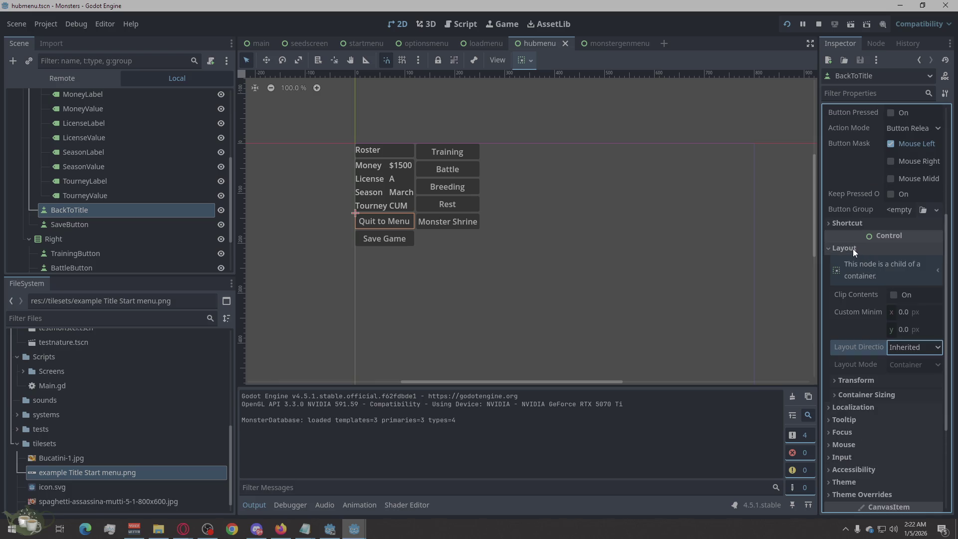
pyautogui.scroll(3, 852, 248)
pyautogui.scroll(3, 889, 230)
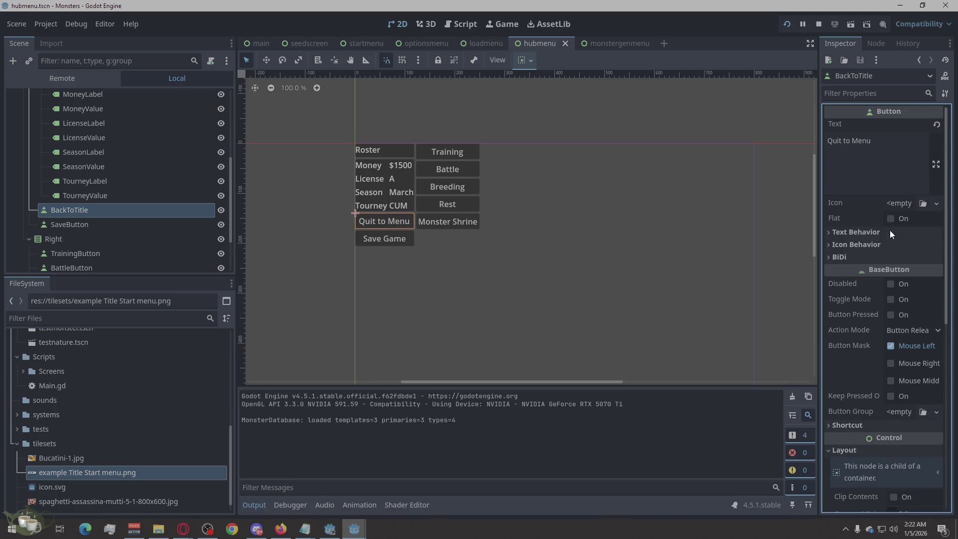
# Step: Try right-aligning the Quit to Menu text, then return it to centred
pyautogui.click(882, 233)
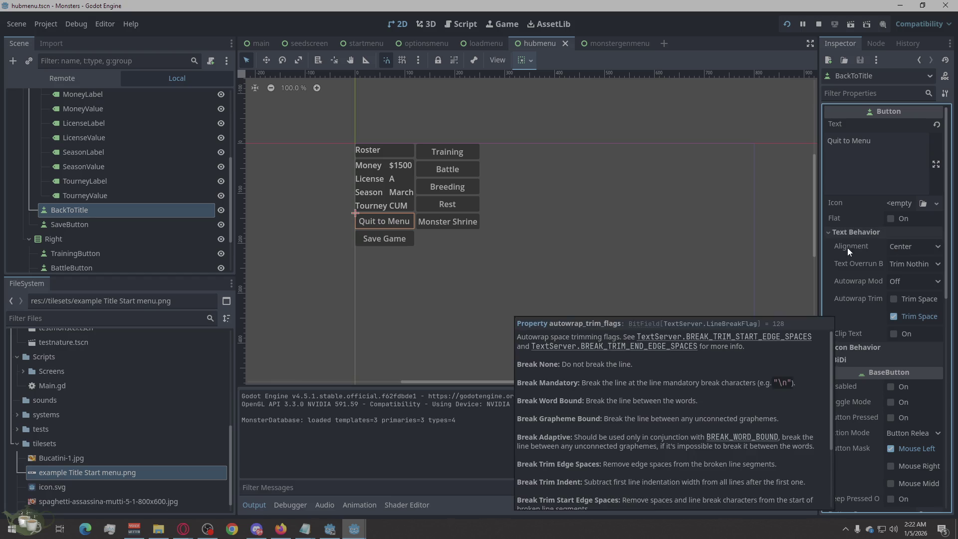
pyautogui.click(908, 244)
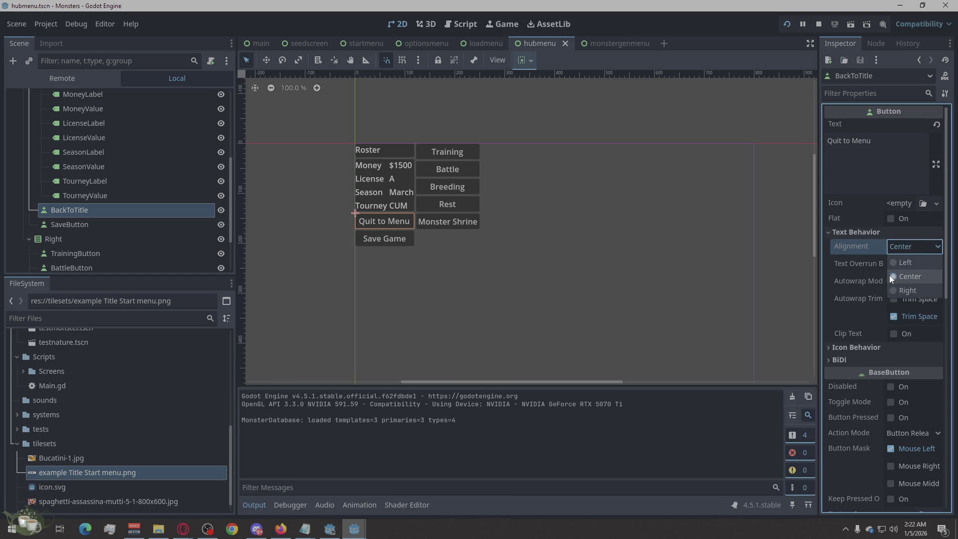
pyautogui.click(902, 292)
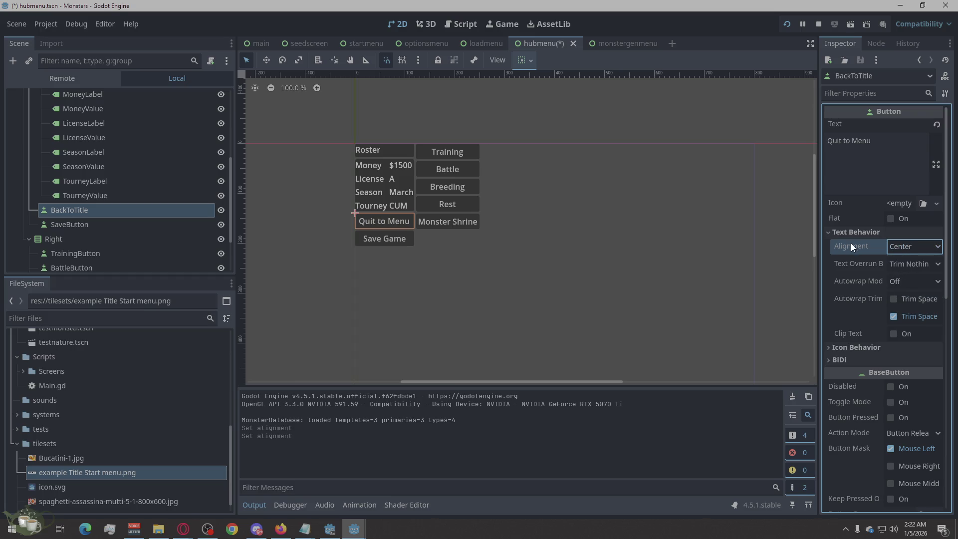
pyautogui.click(828, 231)
pyautogui.scroll(-2, 894, 313)
pyautogui.scroll(-2, 893, 312)
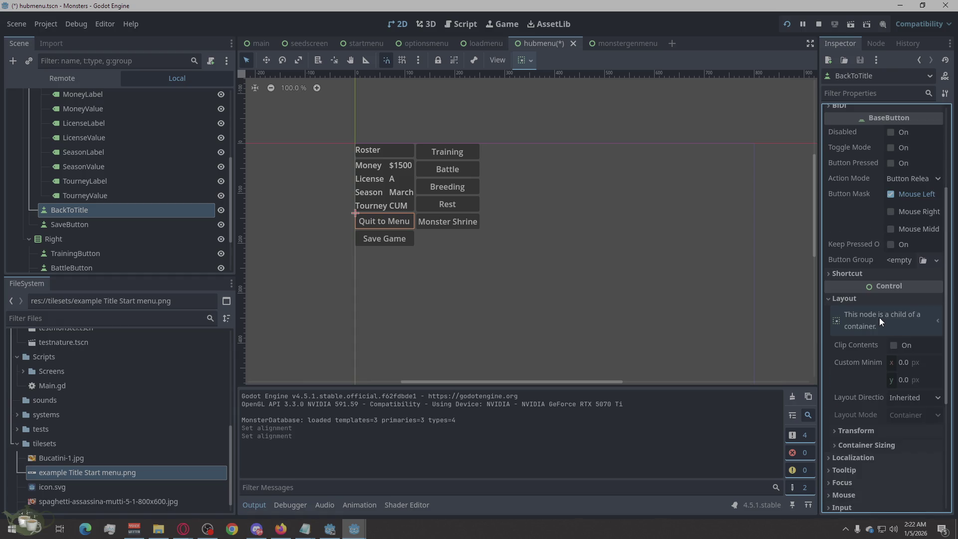
pyautogui.scroll(-3, 869, 315)
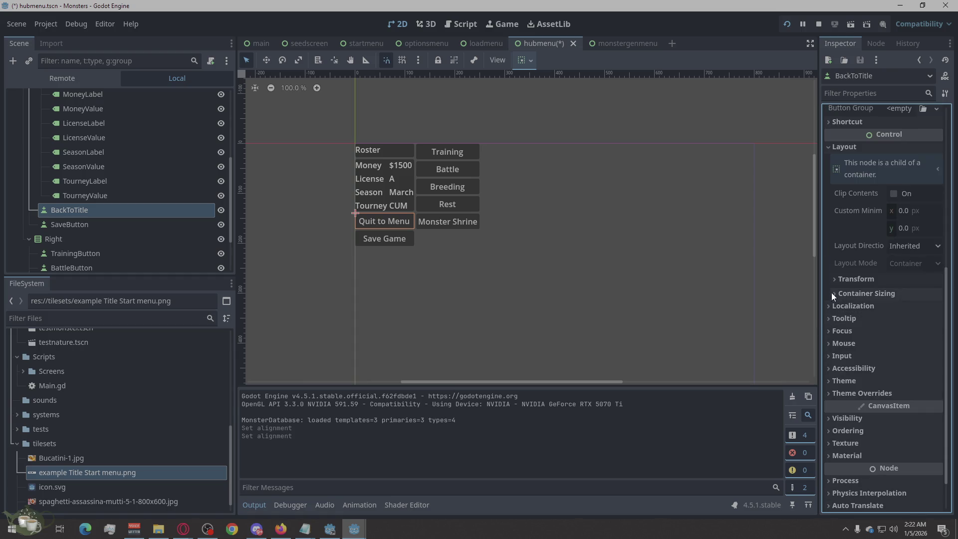
pyautogui.click(832, 278)
pyautogui.click(833, 278)
# Step: Tick Vertical Expand under Container Sizing for the Quit to Menu button
pyautogui.click(830, 294)
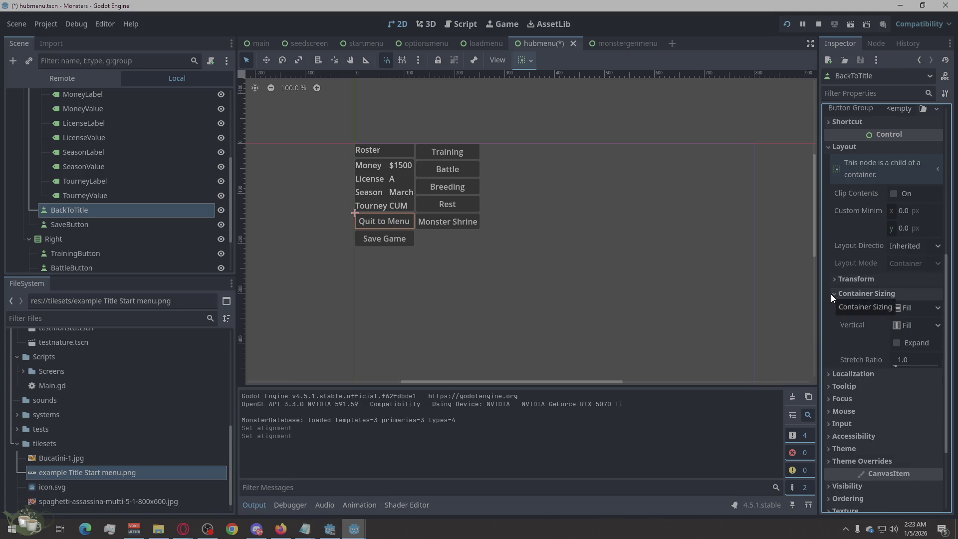
pyautogui.click(896, 343)
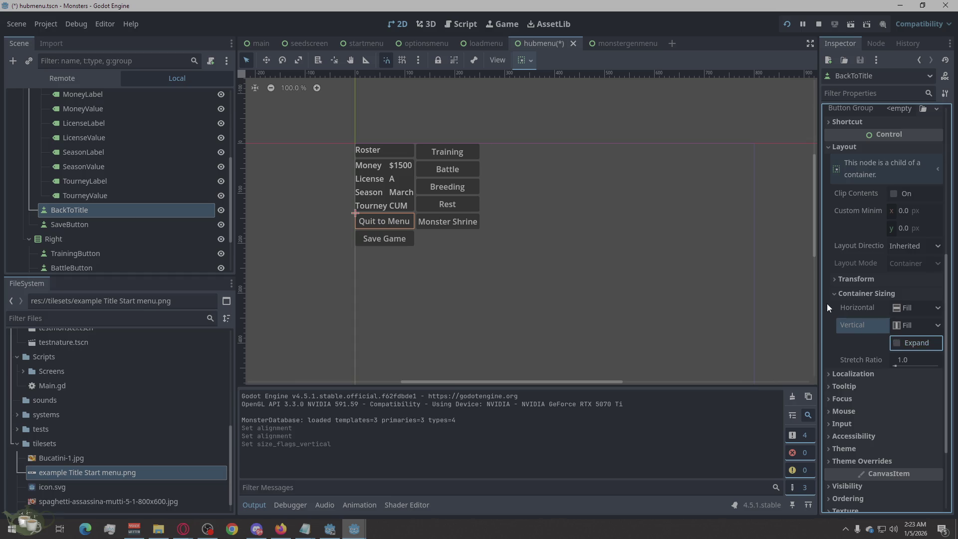
pyautogui.click(834, 291)
# Step: Review the Quit to Menu button's transform size and position, then clear the selection
pyautogui.click(839, 278)
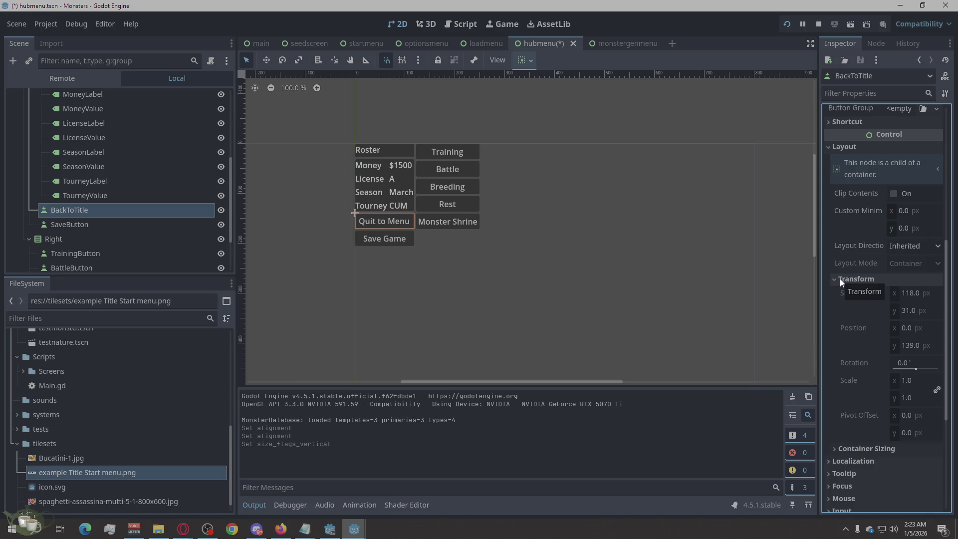
pyautogui.scroll(-3, 468, 114)
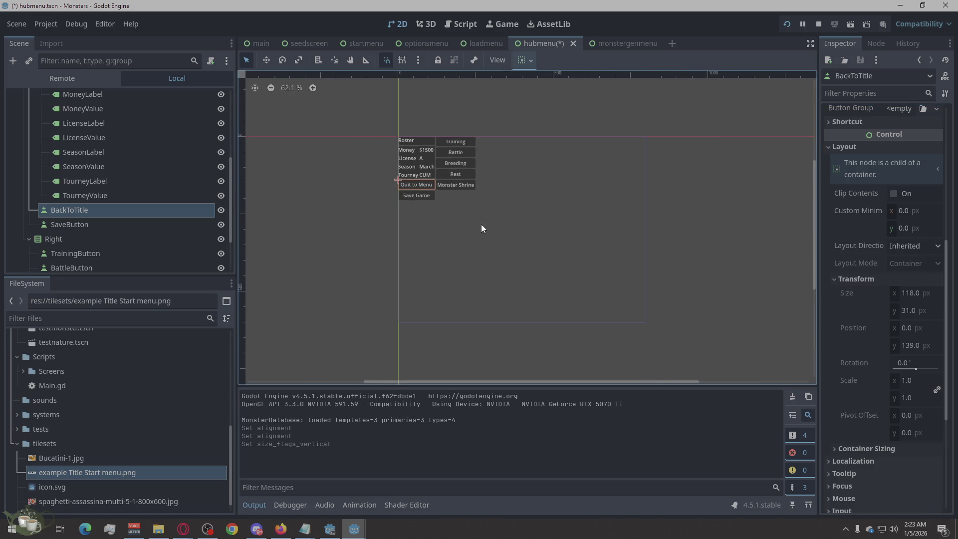
pyautogui.scroll(1, 573, 269)
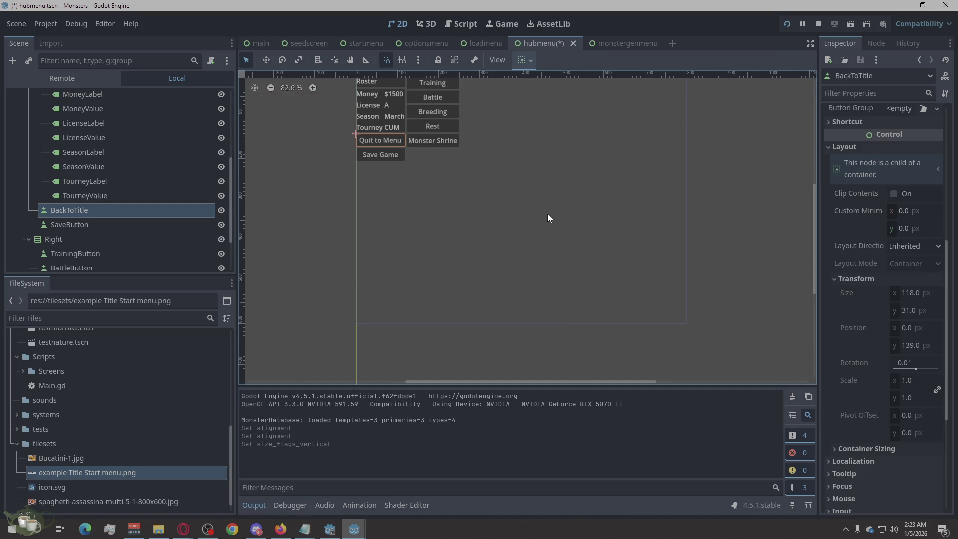
pyautogui.scroll(1, 536, 118)
pyautogui.scroll(-2, 504, 249)
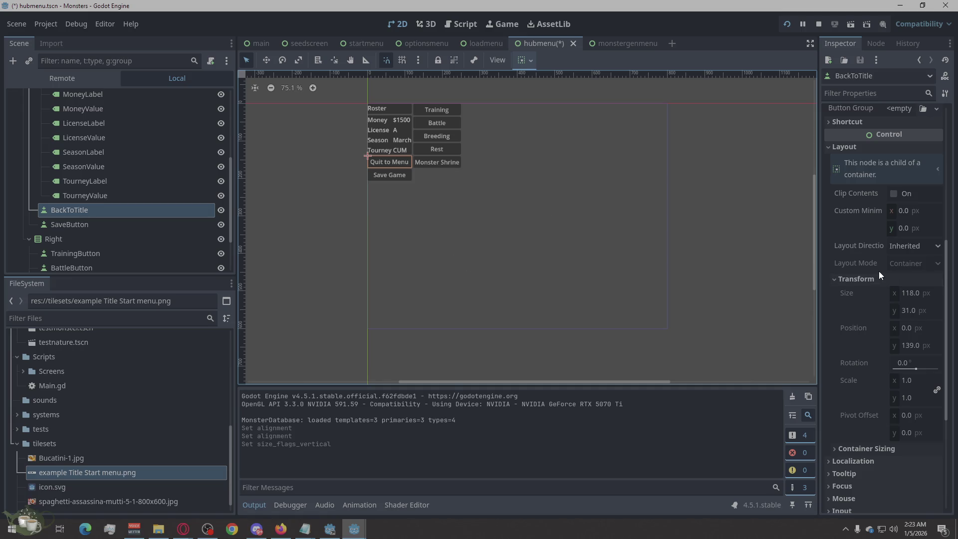
pyautogui.scroll(-4, 133, 209)
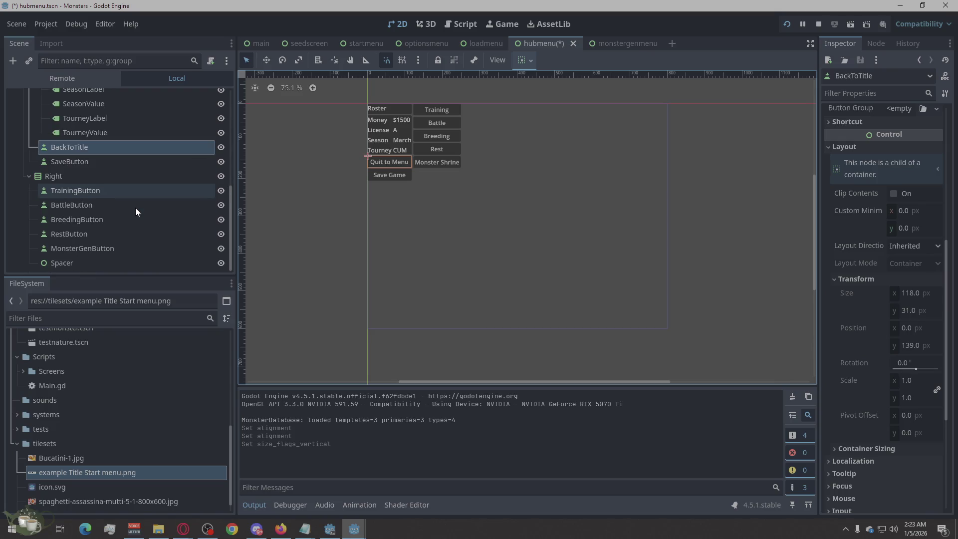
pyautogui.scroll(10, 135, 207)
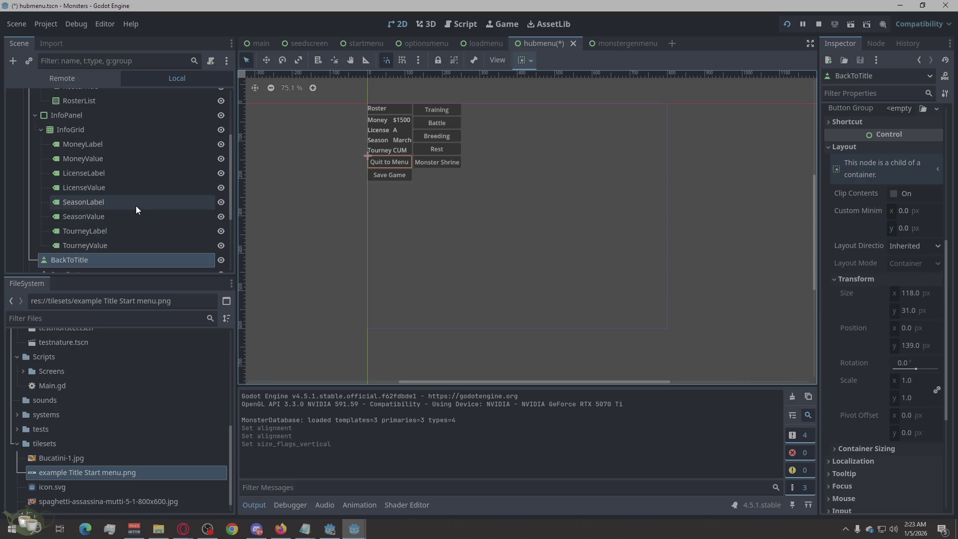
pyautogui.scroll(-9, 136, 206)
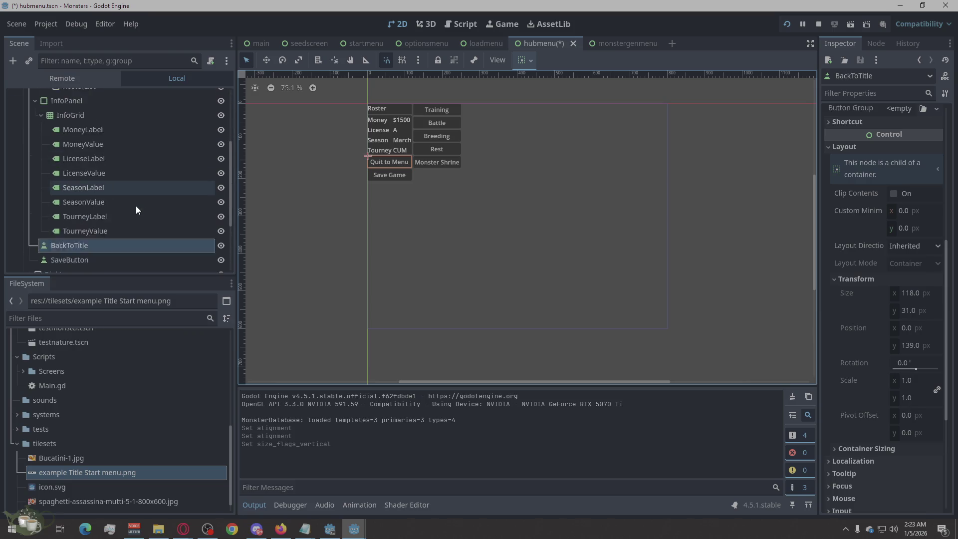
pyautogui.scroll(9, 142, 228)
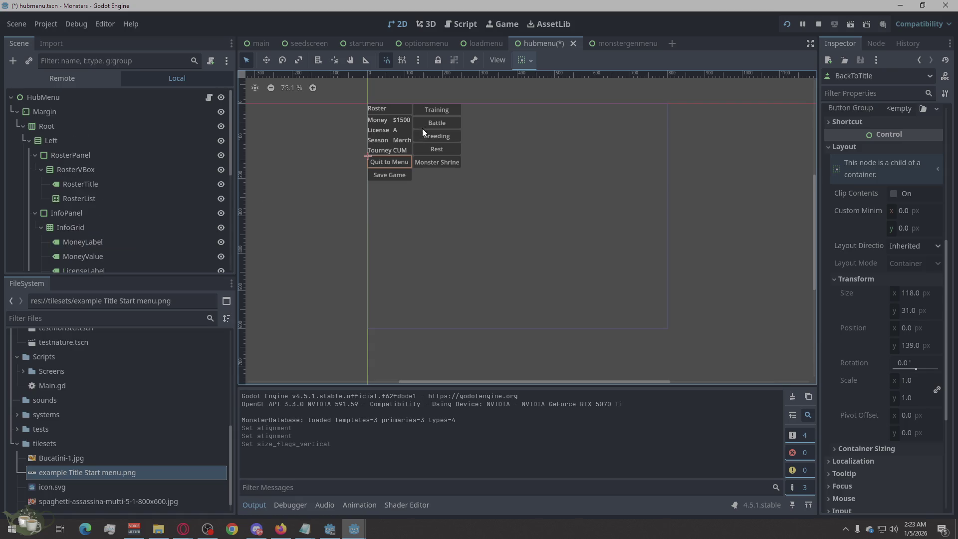
pyautogui.click(402, 140)
# Step: Select InfoPanel under InfoGrid and expand its Layout and Transform sections, showing 118 × 104
pyautogui.click(427, 232)
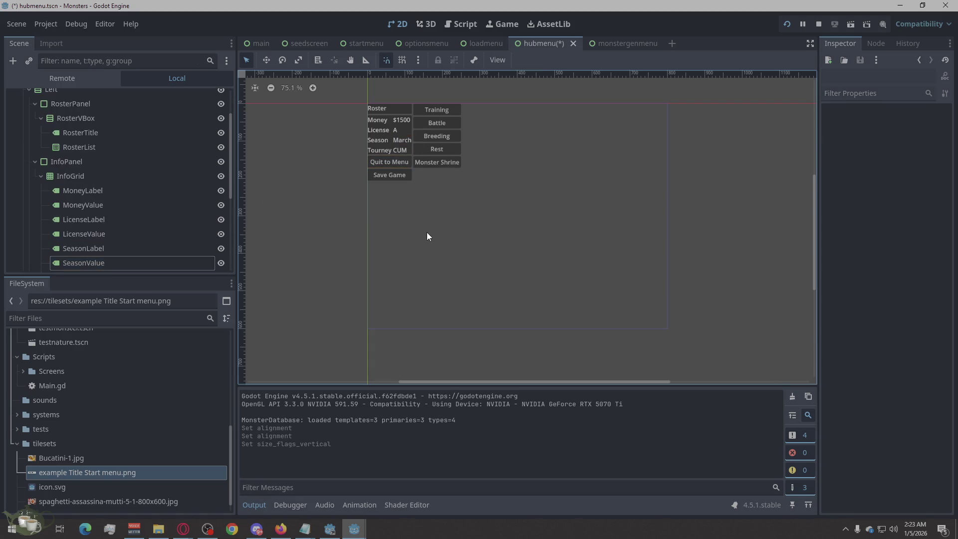
pyautogui.click(135, 177)
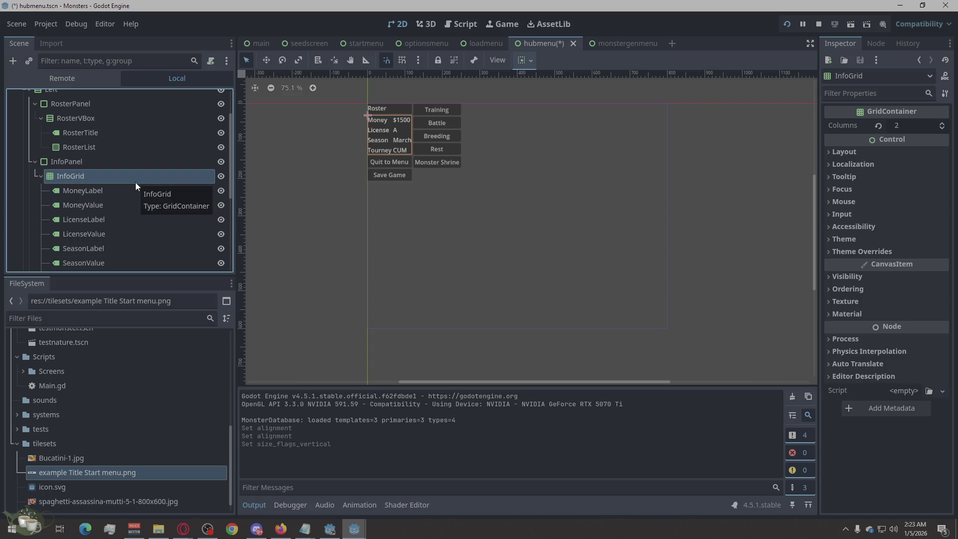
pyautogui.click(142, 168)
pyautogui.scroll(-5, 140, 172)
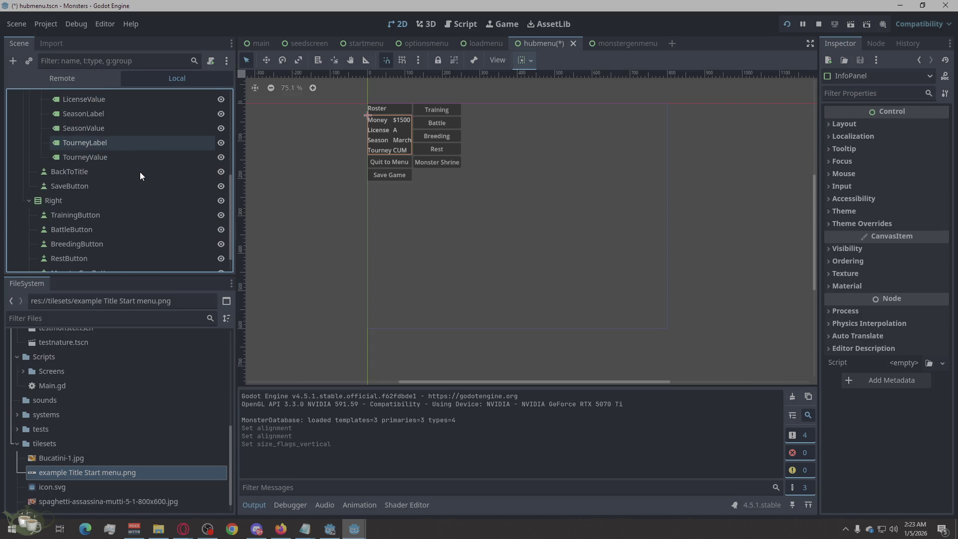
pyautogui.scroll(4, 139, 172)
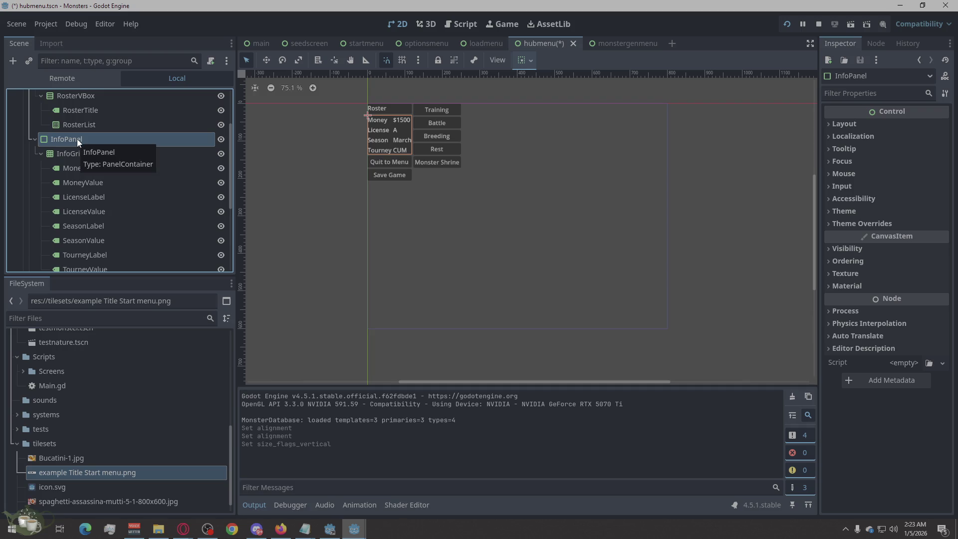
pyautogui.click(847, 121)
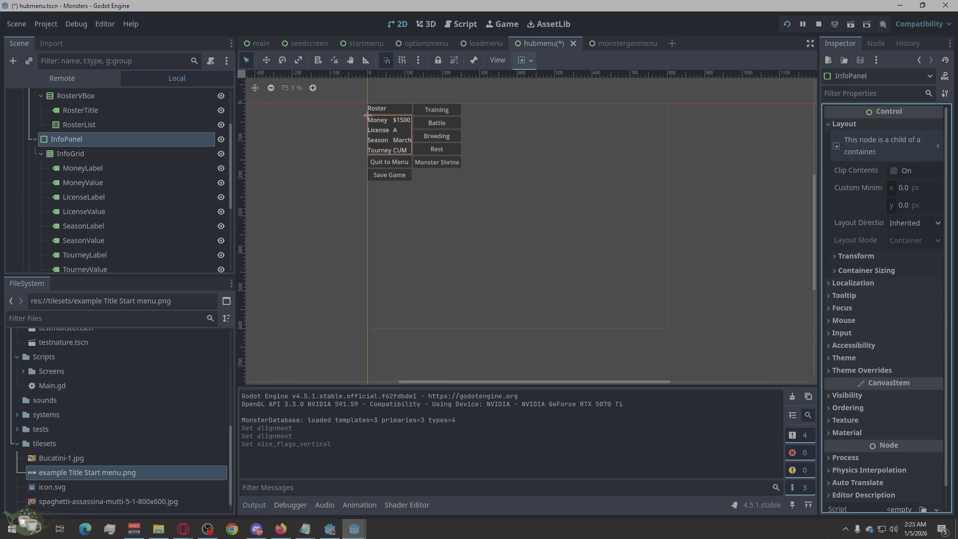
pyautogui.click(183, 528)
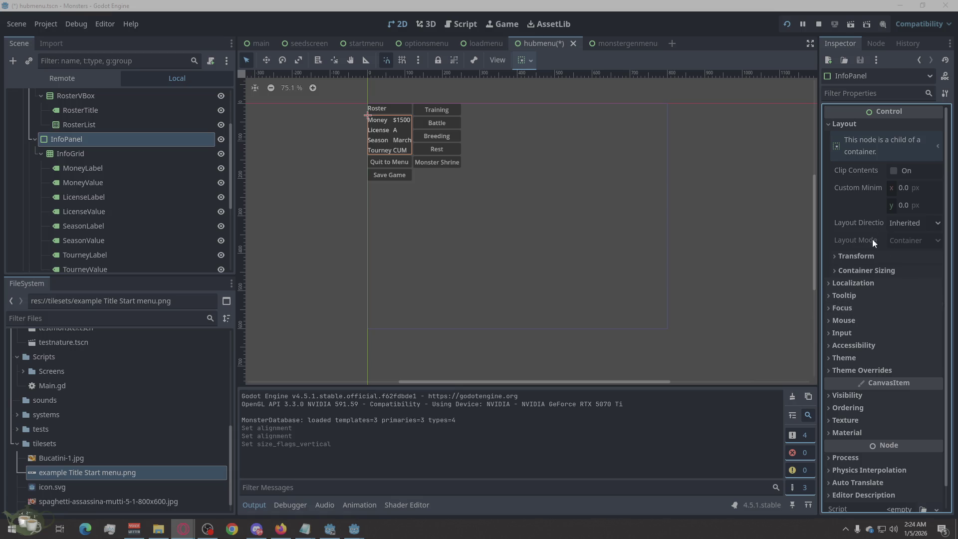
pyautogui.click(865, 257)
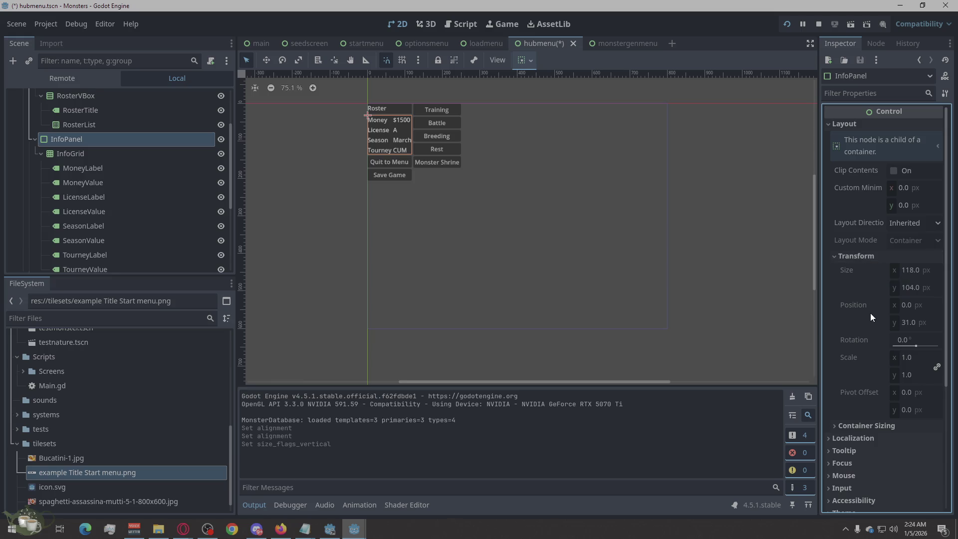
pyautogui.click(885, 256)
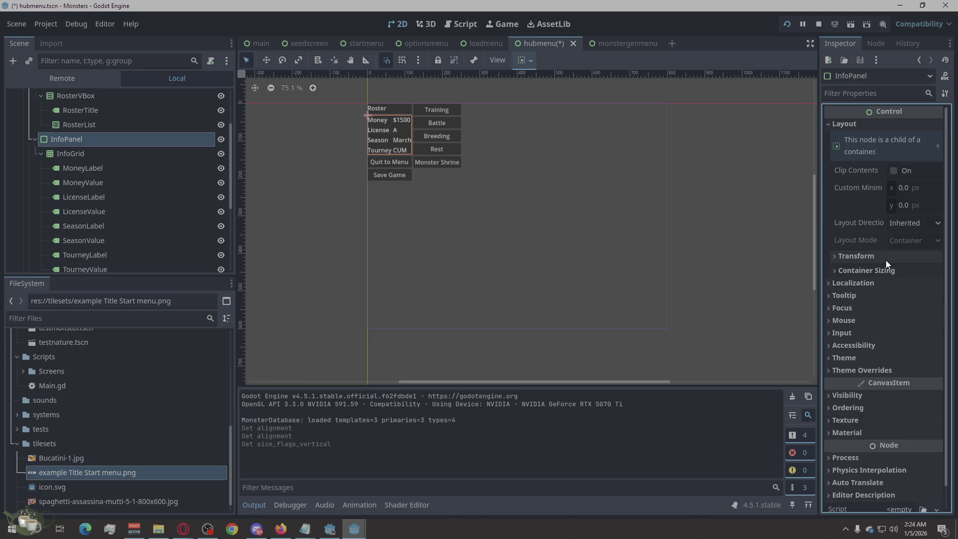
pyautogui.click(907, 224)
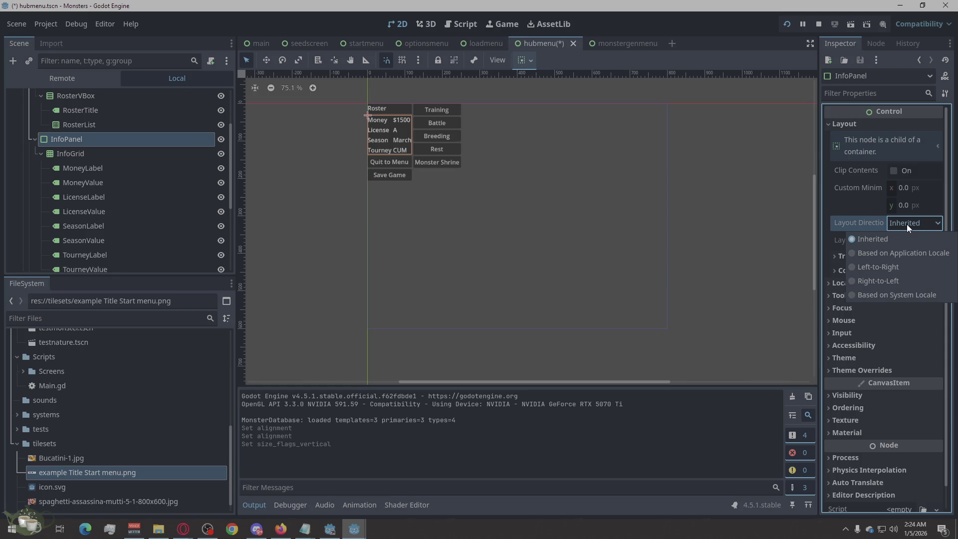
pyautogui.click(906, 223)
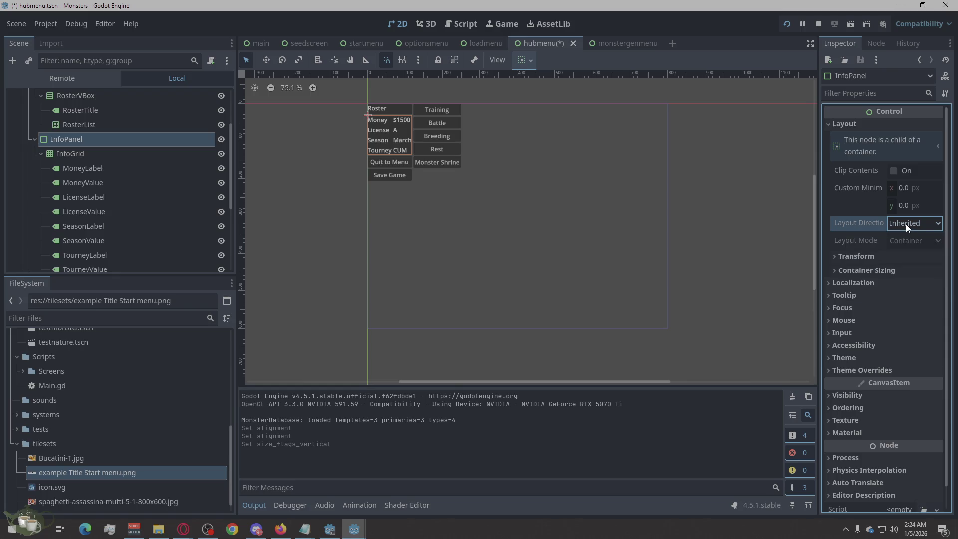
pyautogui.click(842, 271)
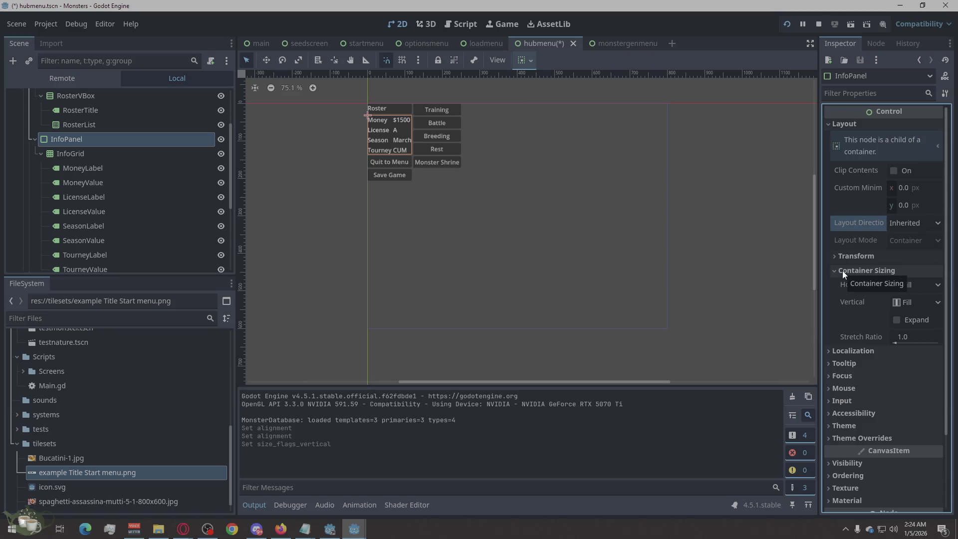
pyautogui.click(842, 271)
pyautogui.click(827, 283)
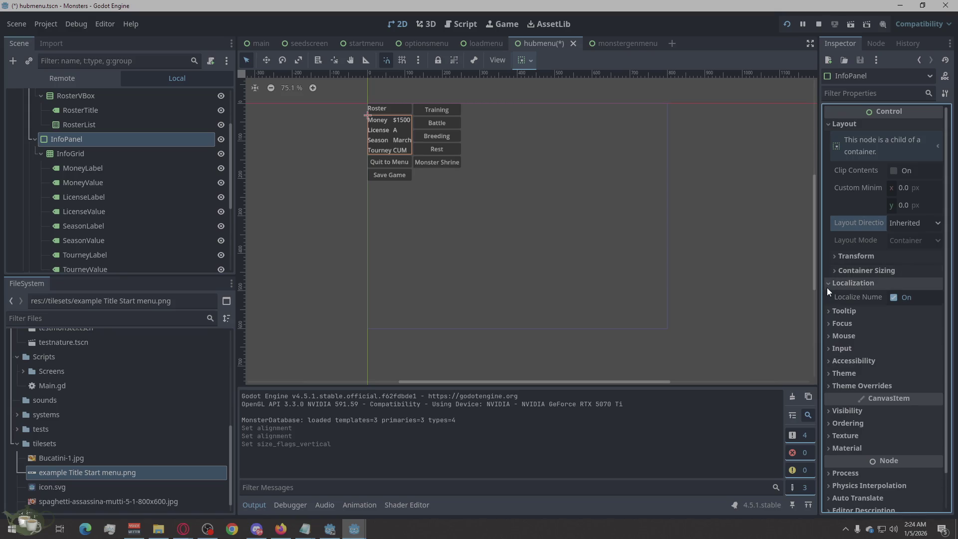
pyautogui.click(825, 283)
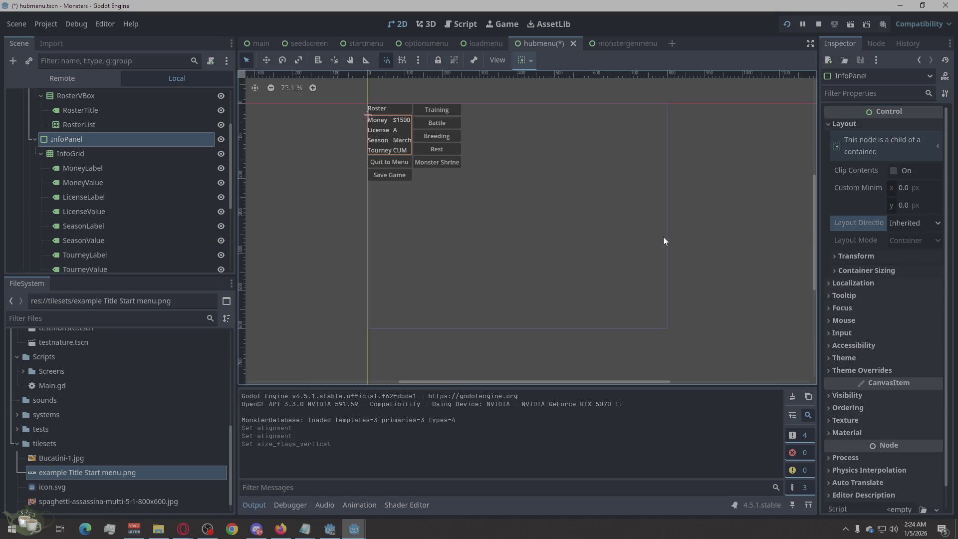
pyautogui.click(366, 120)
pyautogui.click(371, 118)
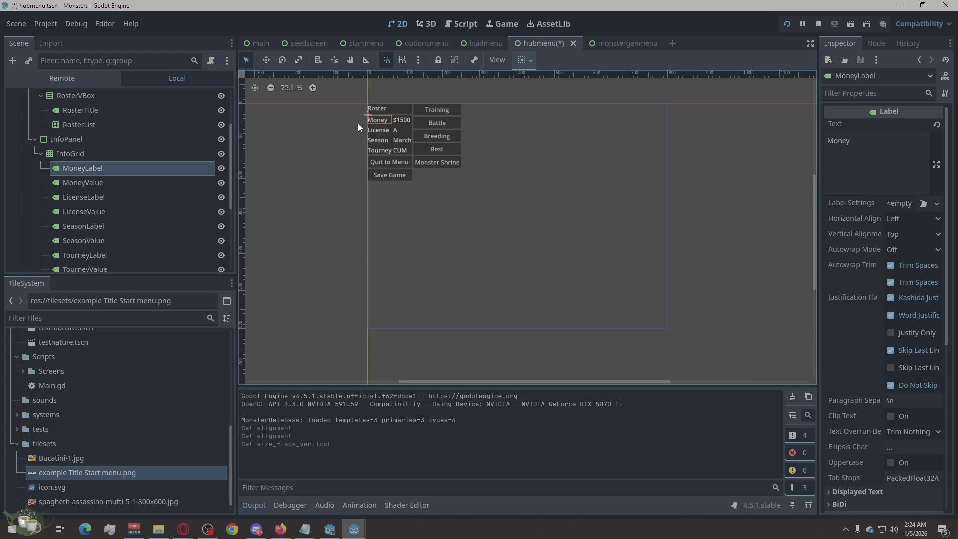
pyautogui.click(363, 121)
pyautogui.click(114, 139)
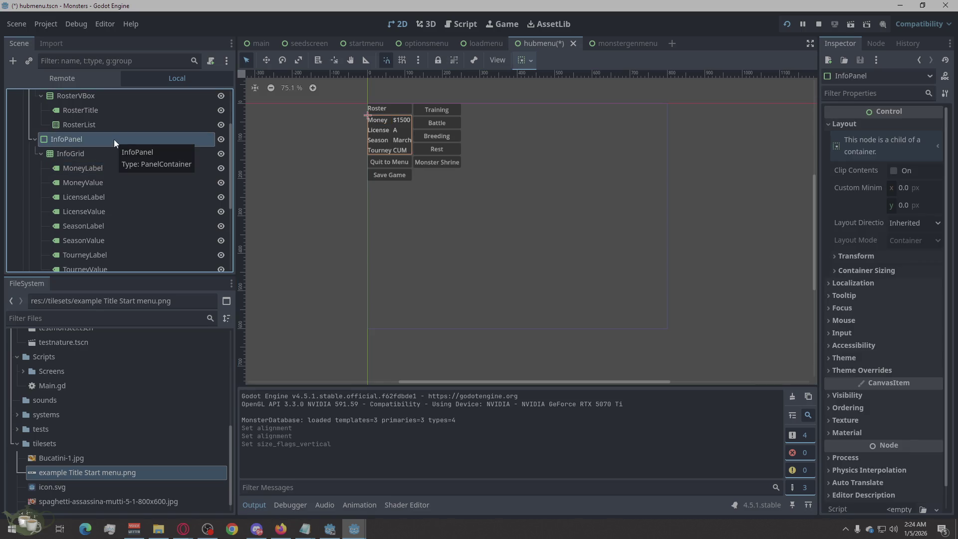
pyautogui.click(375, 130)
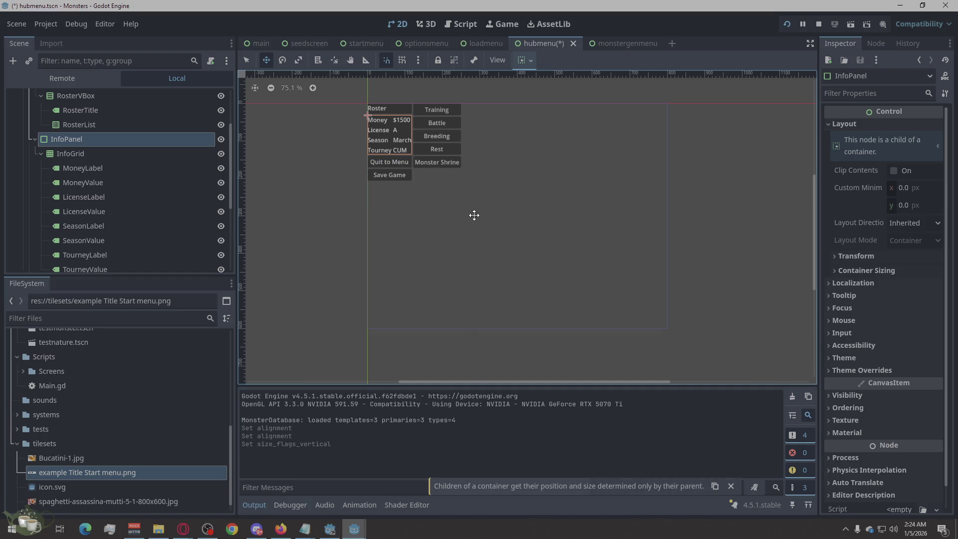
pyautogui.scroll(3, 85, 170)
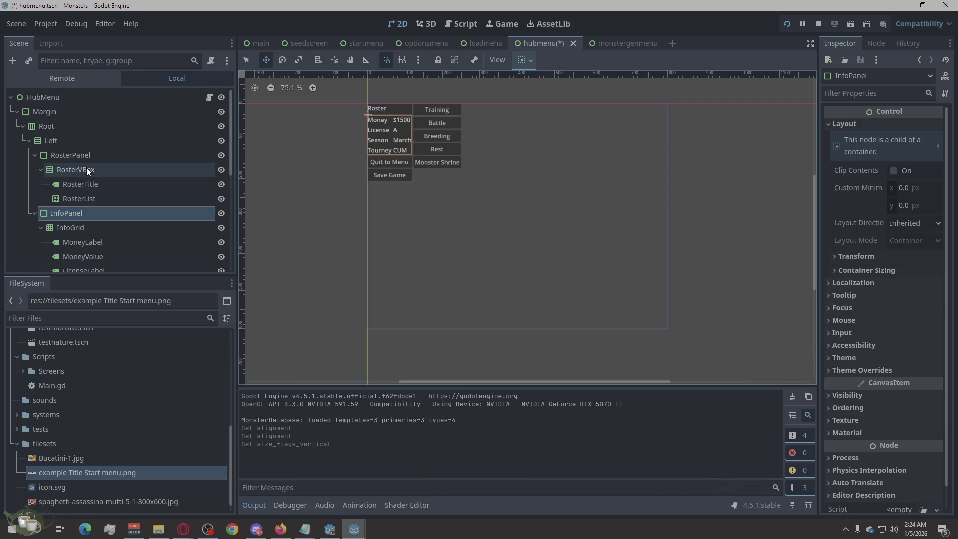
# Step: Browse the Left, BackToTitle and InfoPanel nodes, expanding the Left container's Layout properties
pyautogui.click(65, 140)
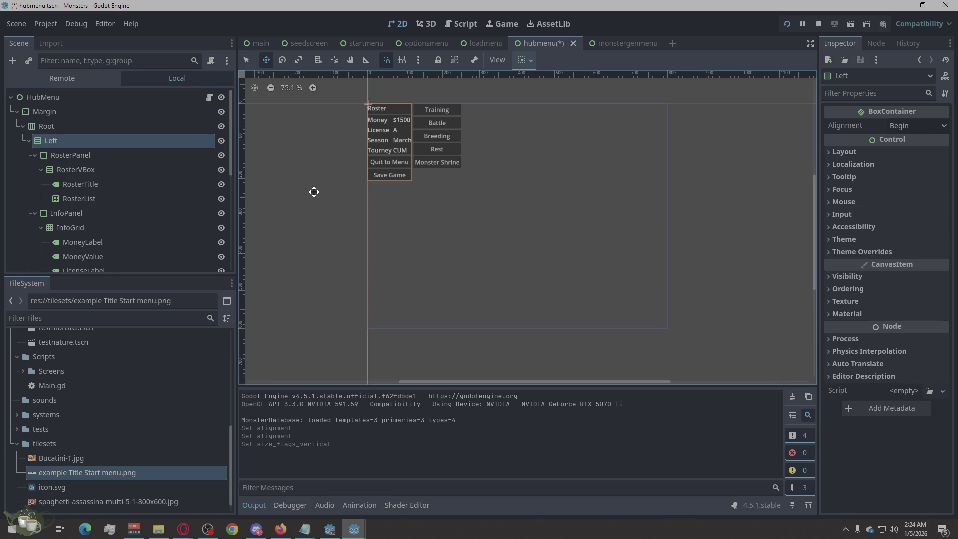
pyautogui.scroll(-3, 104, 162)
pyautogui.scroll(2, 104, 162)
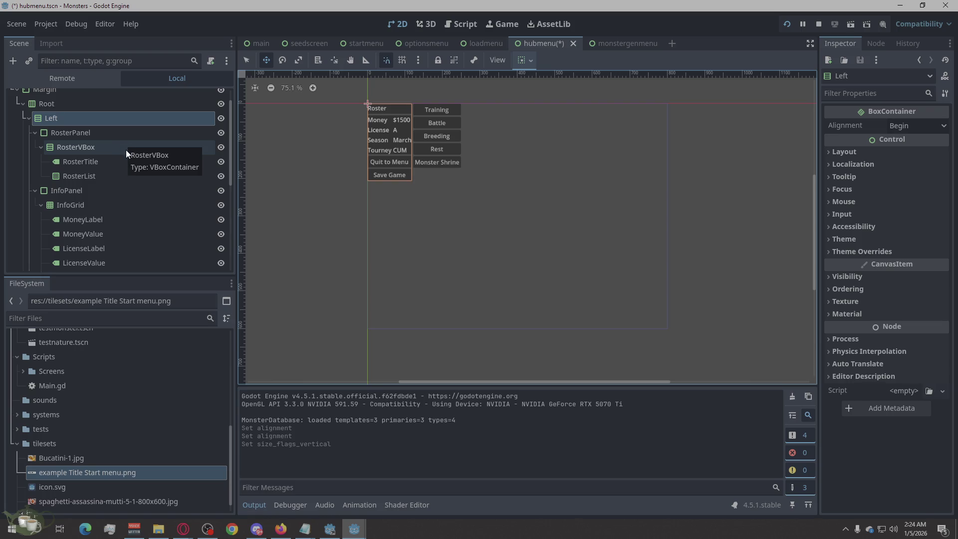
pyautogui.scroll(-4, 126, 150)
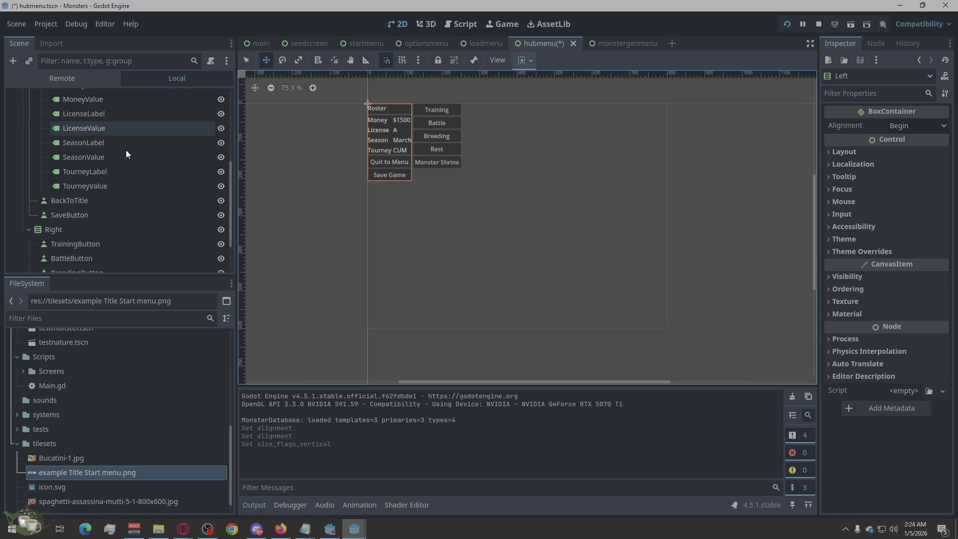
pyautogui.click(99, 197)
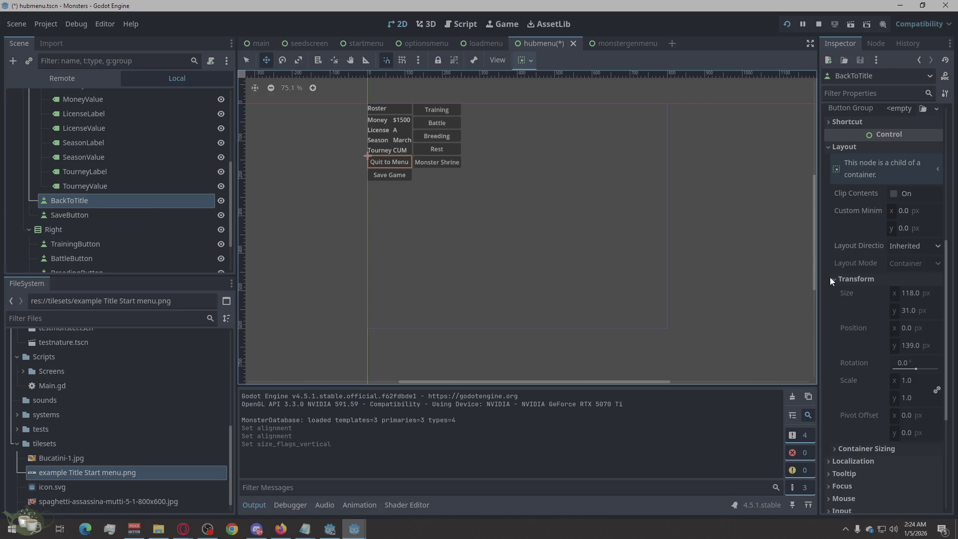
pyautogui.scroll(2, 132, 196)
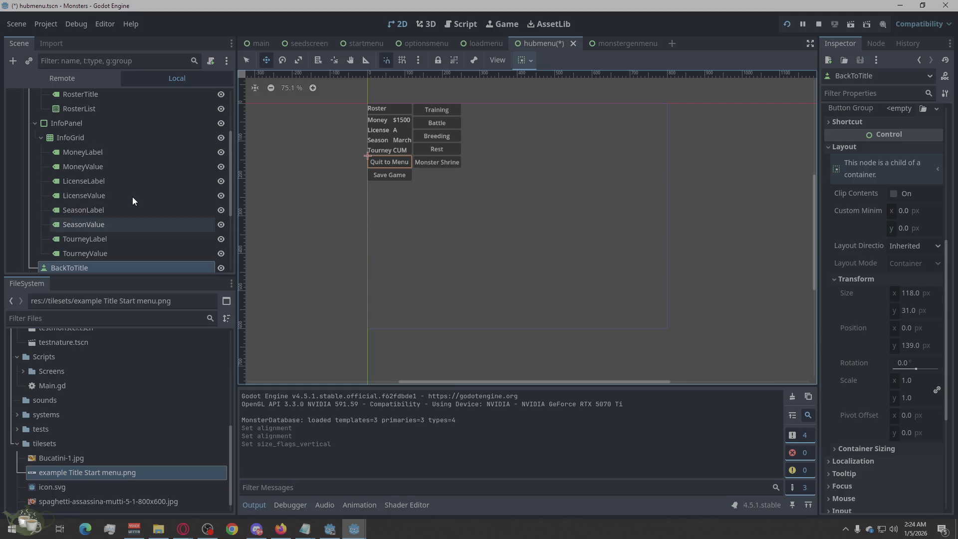
pyautogui.click(59, 124)
pyautogui.scroll(3, 59, 124)
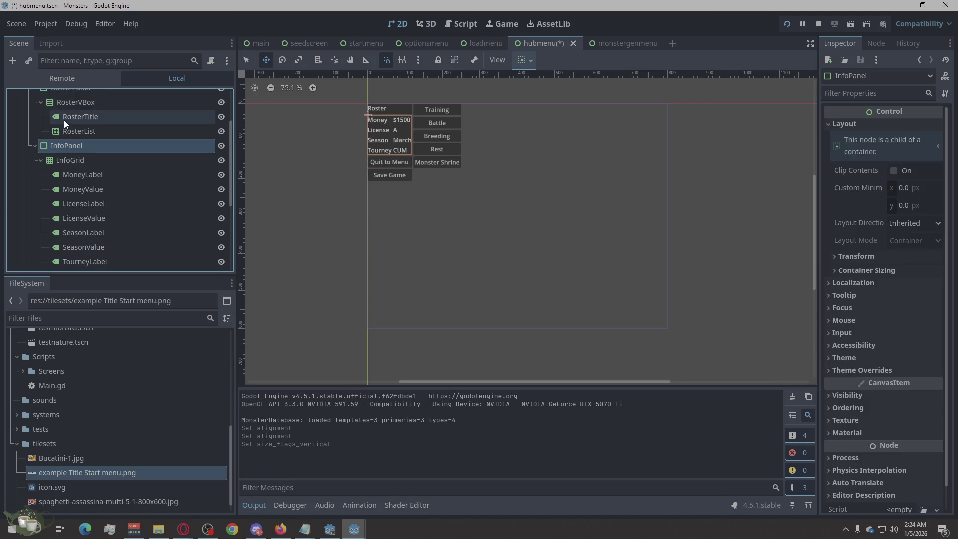
pyautogui.click(68, 123)
pyautogui.scroll(-4, 68, 123)
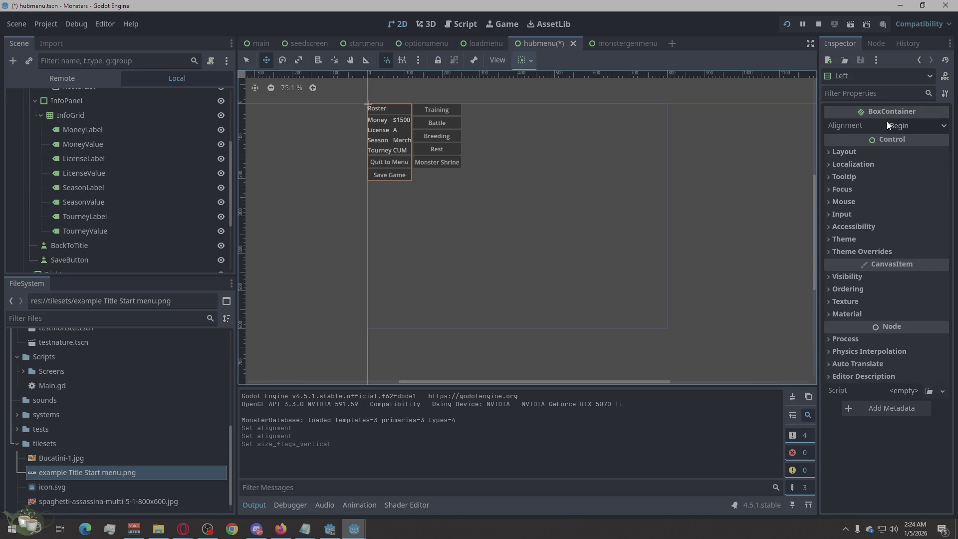
pyautogui.click(852, 149)
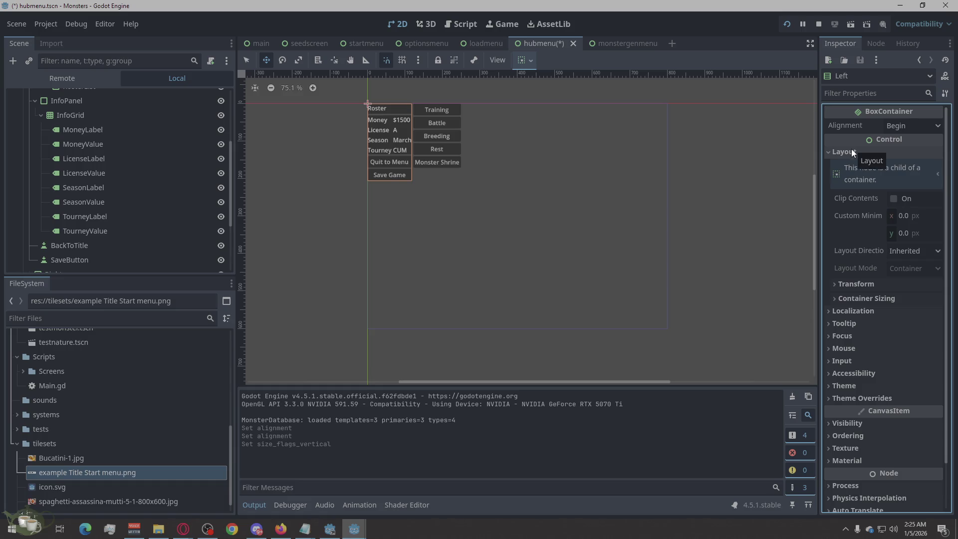
# Step: Inspect BackToTitle's transform, container sizing, theme override and mouse sections, then open Layout Direction
pyautogui.click(82, 243)
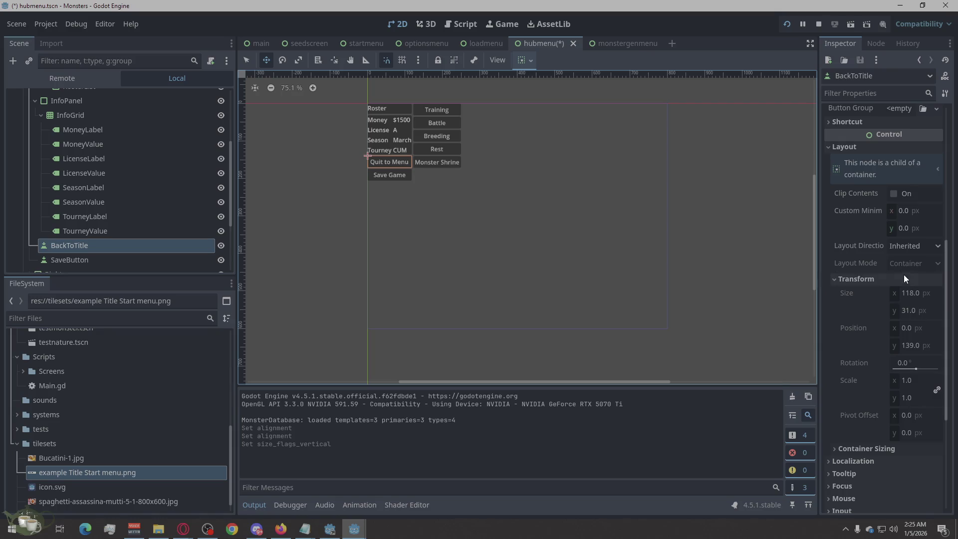
pyautogui.scroll(-3, 903, 273)
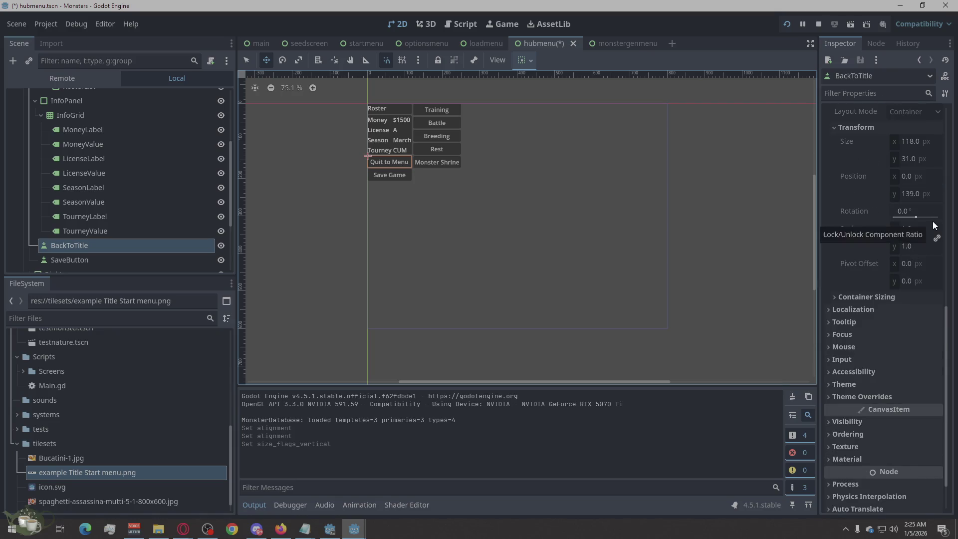
pyautogui.click(908, 177)
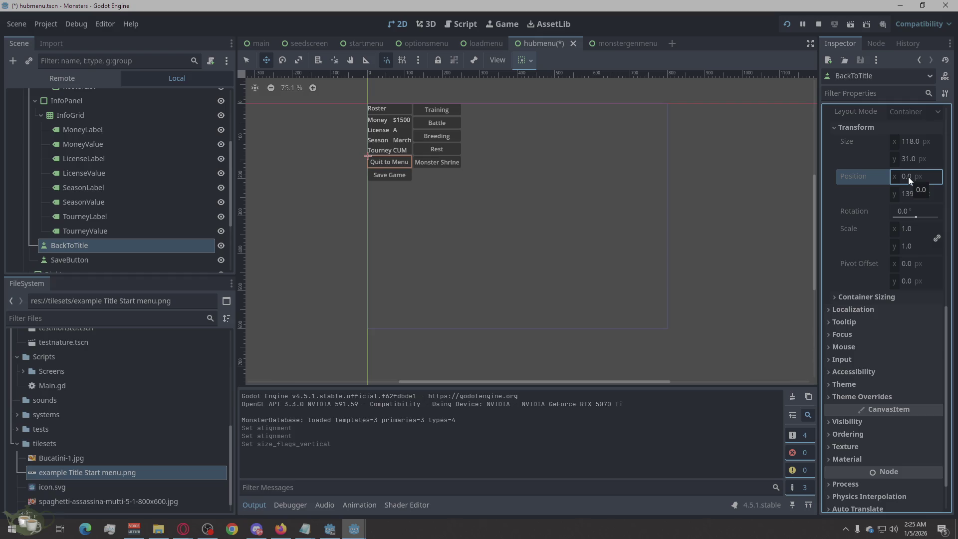
pyautogui.scroll(1, 903, 183)
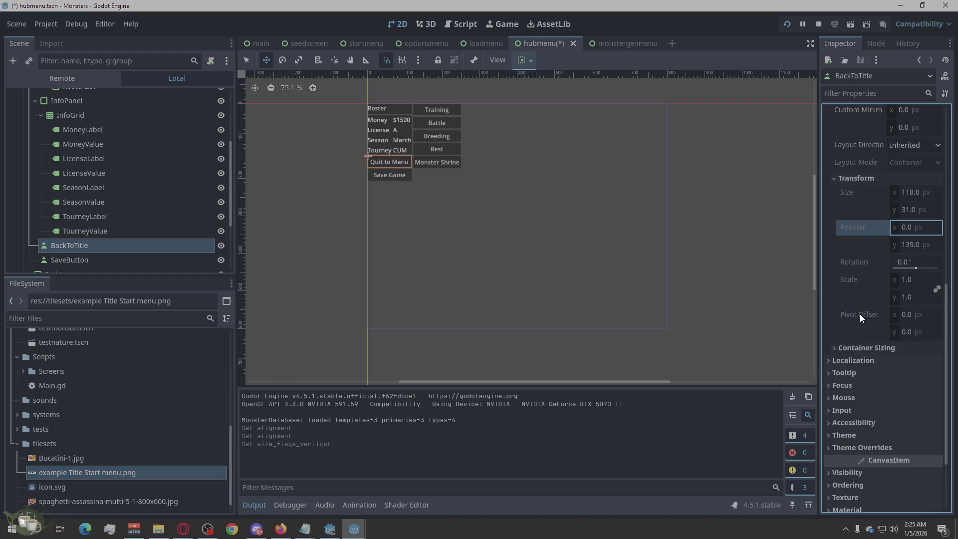
pyautogui.click(851, 347)
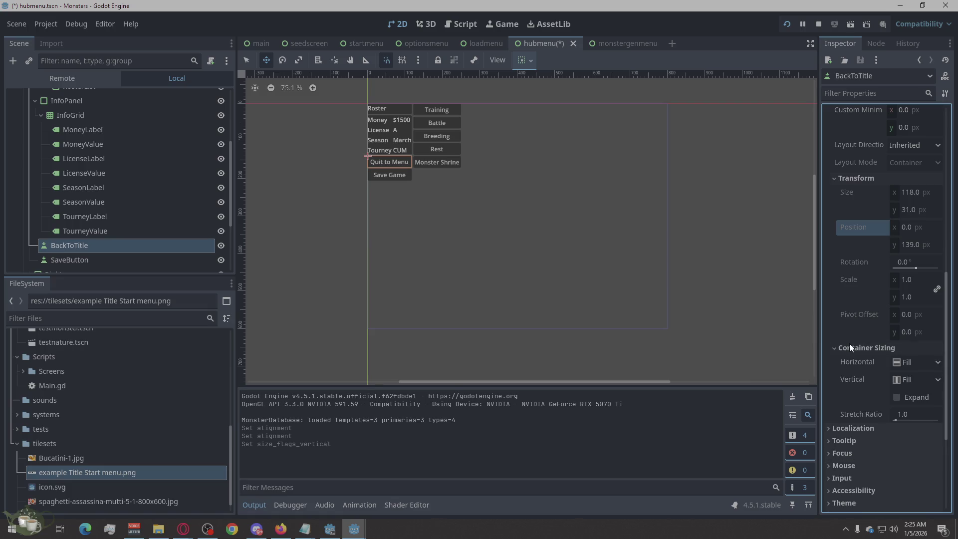
pyautogui.scroll(-2, 832, 419)
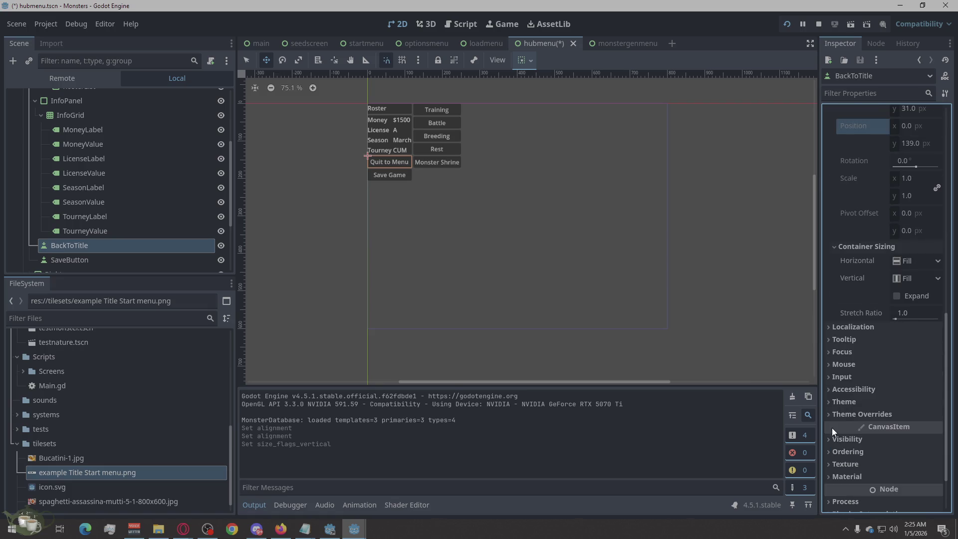
pyautogui.click(832, 410)
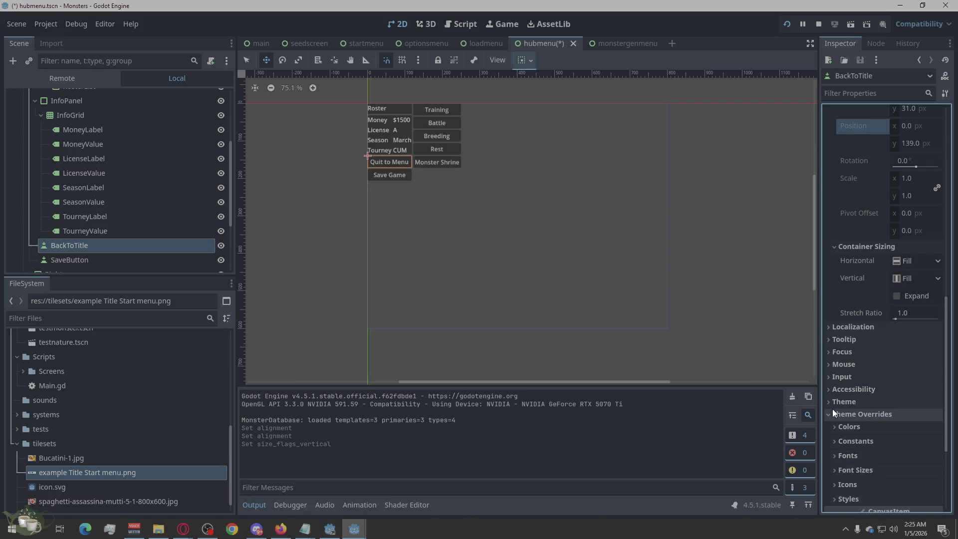
pyautogui.scroll(-1, 832, 408)
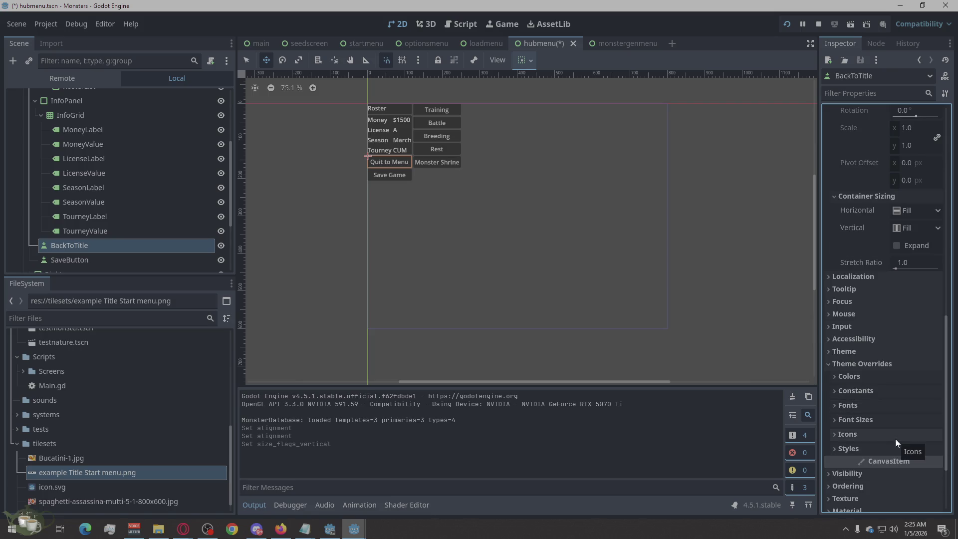
pyautogui.click(861, 369)
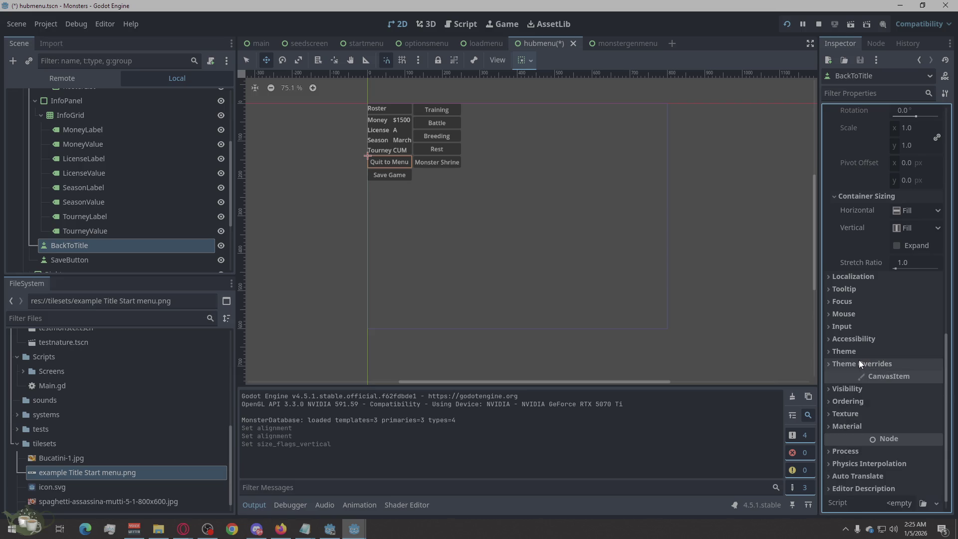
pyautogui.click(873, 313)
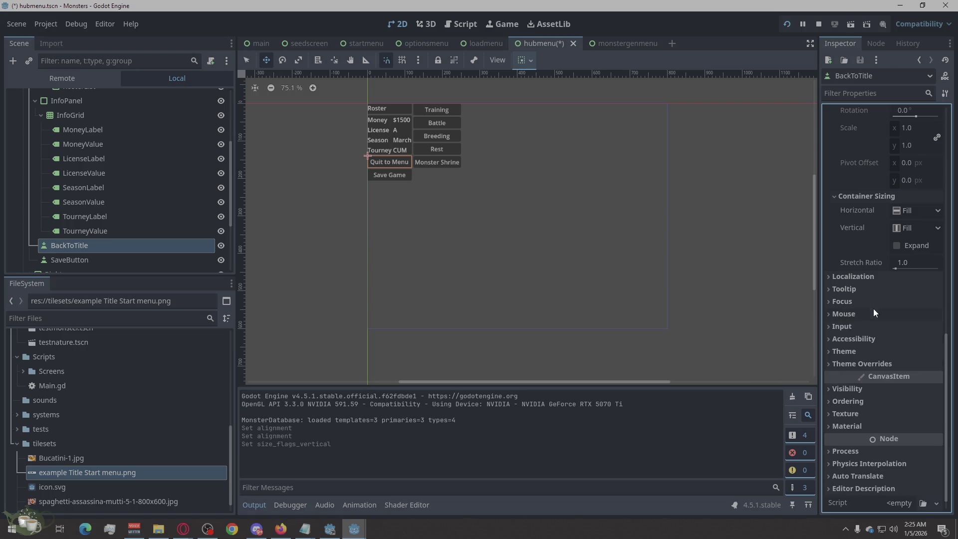
pyautogui.scroll(5, 888, 262)
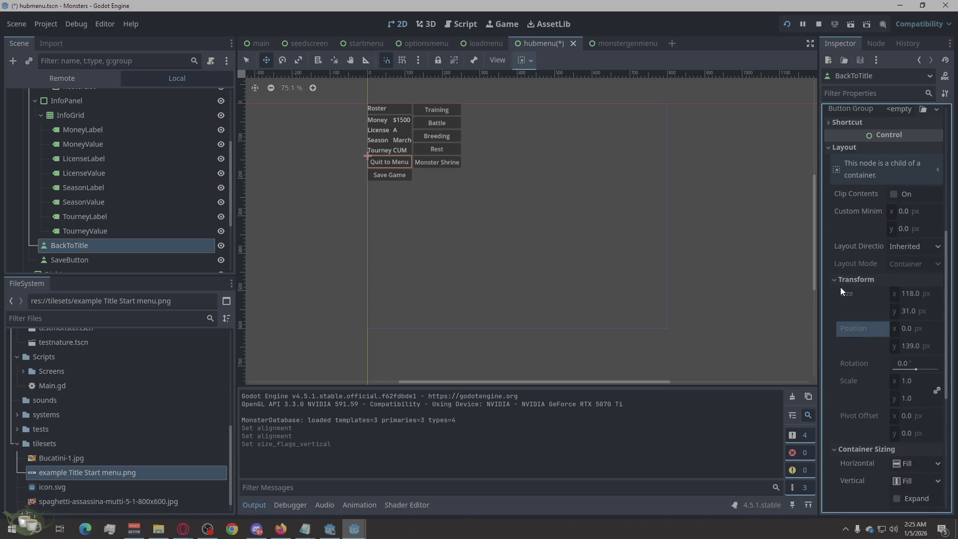
pyautogui.click(837, 279)
pyautogui.click(900, 247)
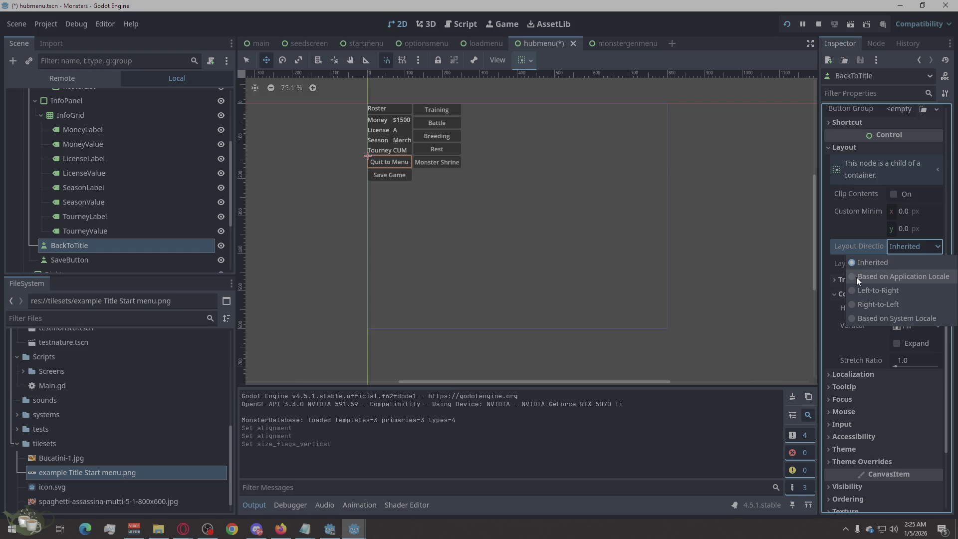
# Step: Keep BackToTitle's layout direction Inherited, try a 100 minimum width, then revert it to 0
pyautogui.click(837, 230)
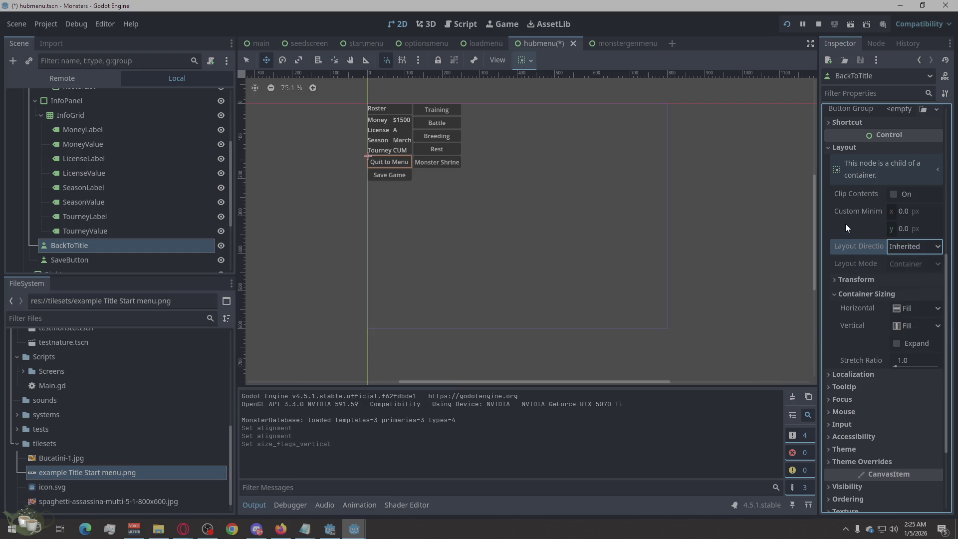
pyautogui.click(910, 212)
pyautogui.write('100')
pyautogui.press('Return')
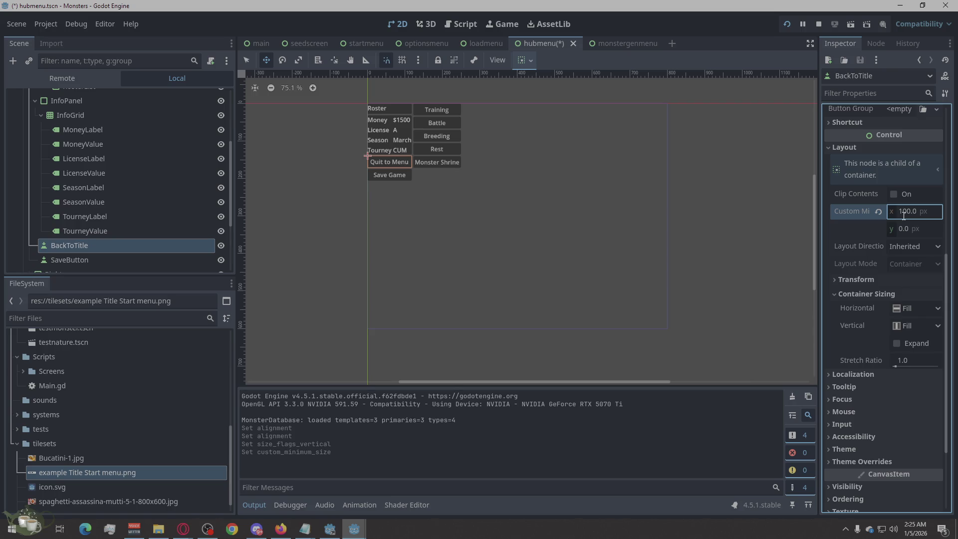
pyautogui.click(878, 211)
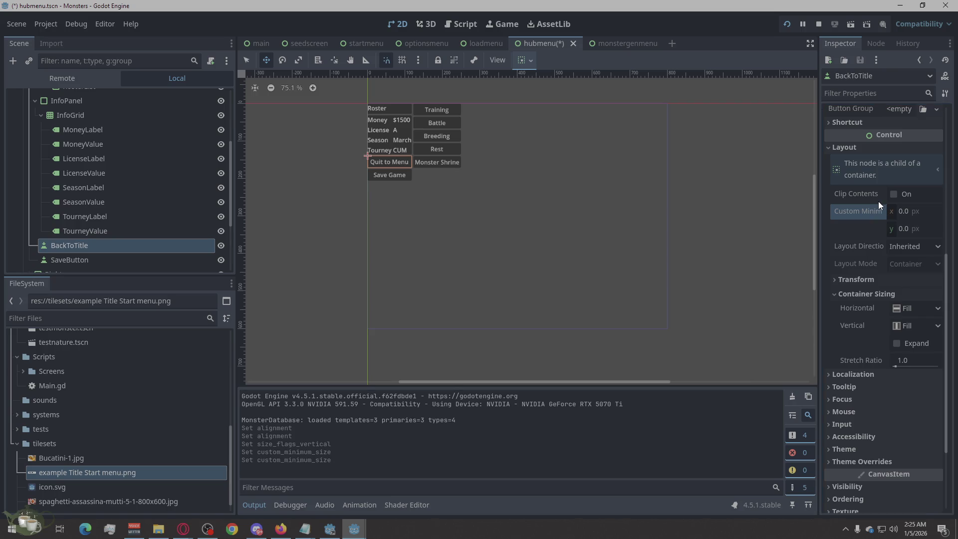
pyautogui.scroll(3, 896, 199)
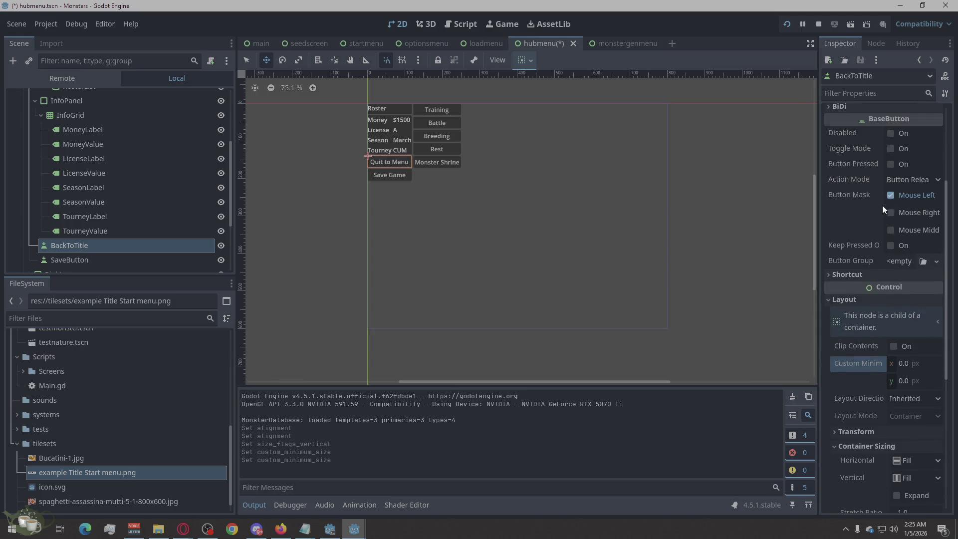
pyautogui.scroll(3, 867, 214)
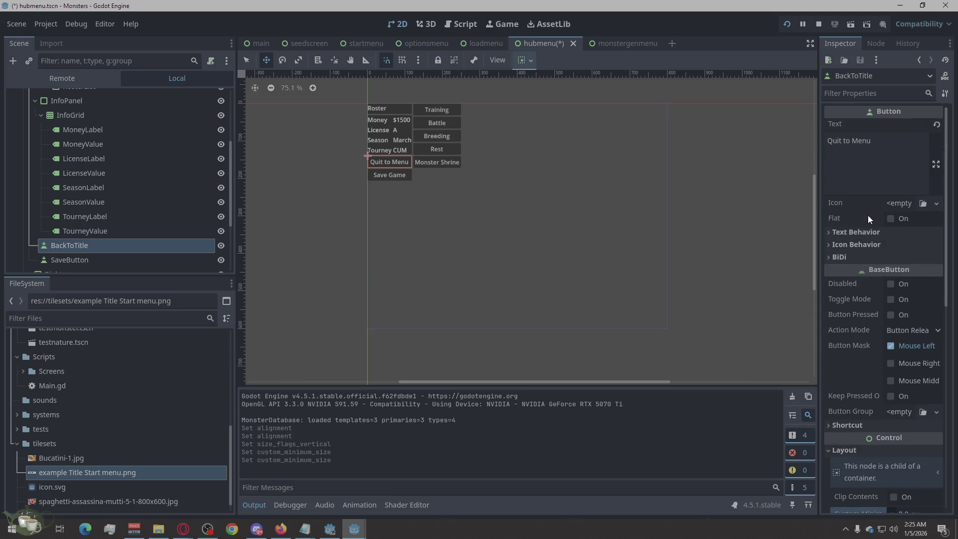
pyautogui.scroll(-1, 857, 225)
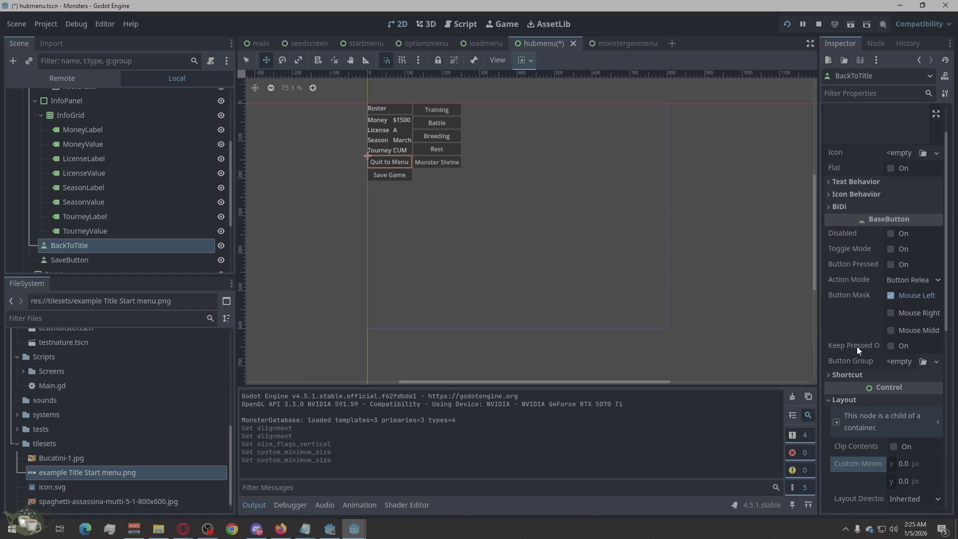
pyautogui.click(922, 278)
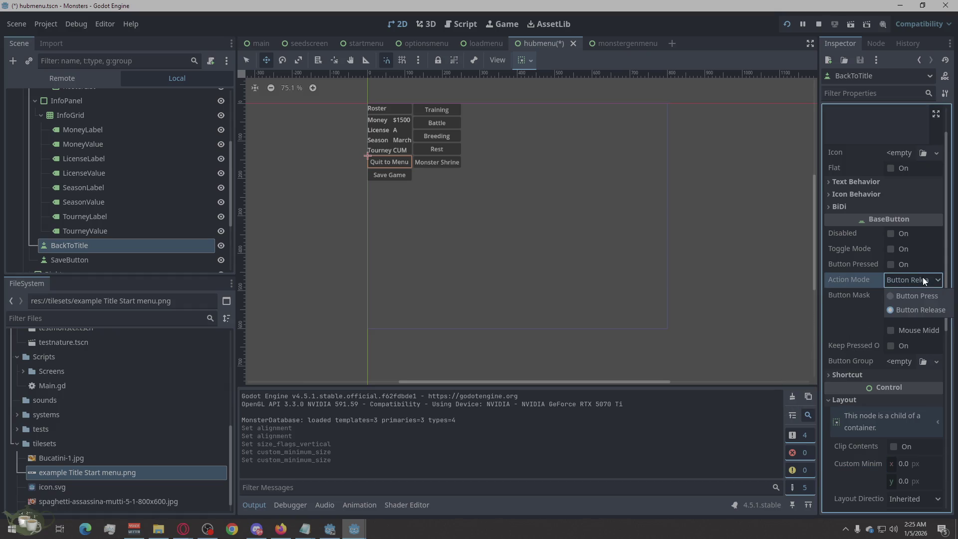
pyautogui.click(922, 277)
pyautogui.scroll(1, 897, 253)
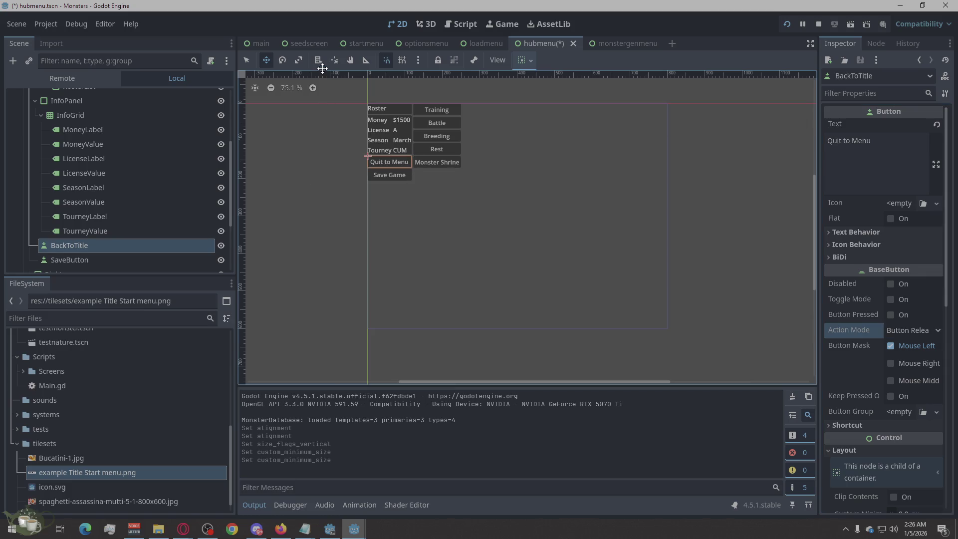
pyautogui.scroll(4, 116, 116)
pyautogui.scroll(1, 127, 121)
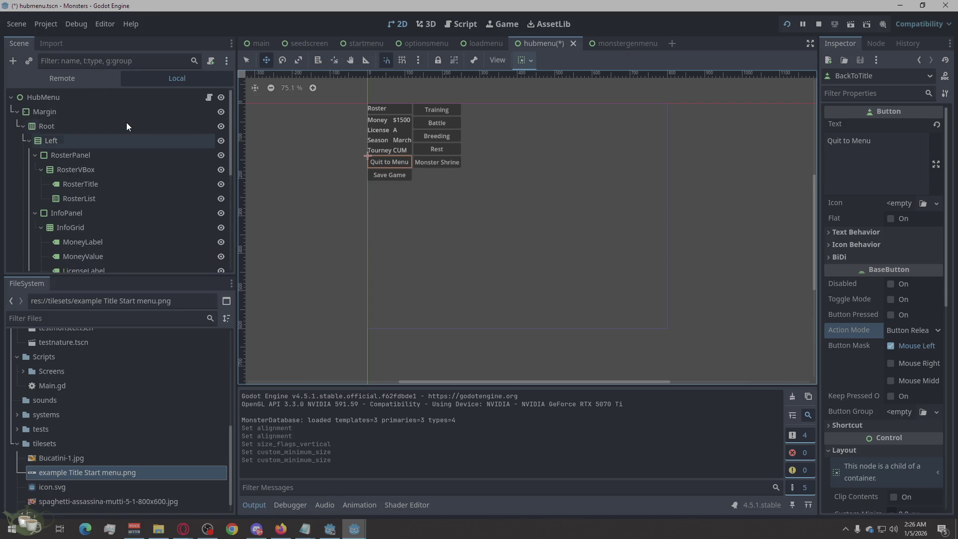
pyautogui.click(83, 139)
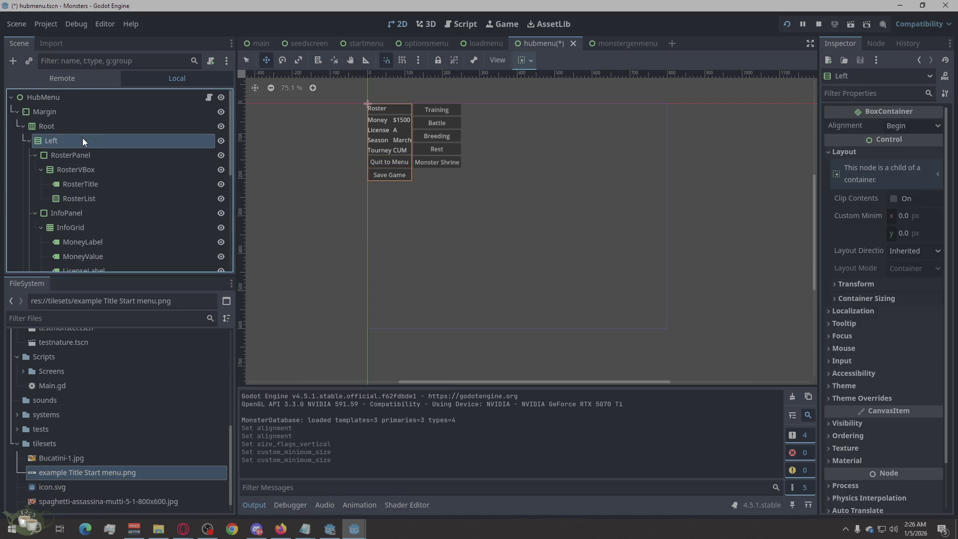
# Step: Switch to Select mode, clear the canvas selection, zoom, and open Project Settings
pyautogui.click(366, 172)
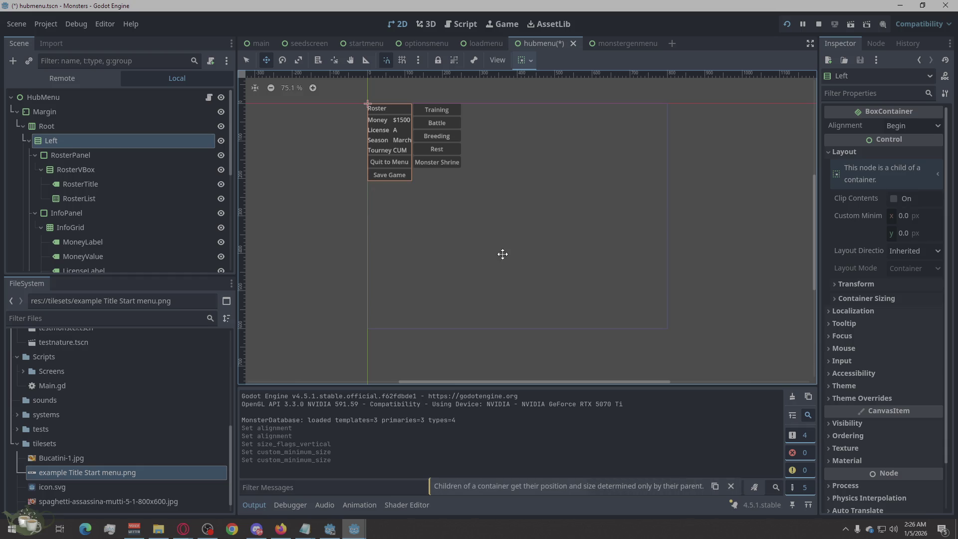
pyautogui.click(502, 254)
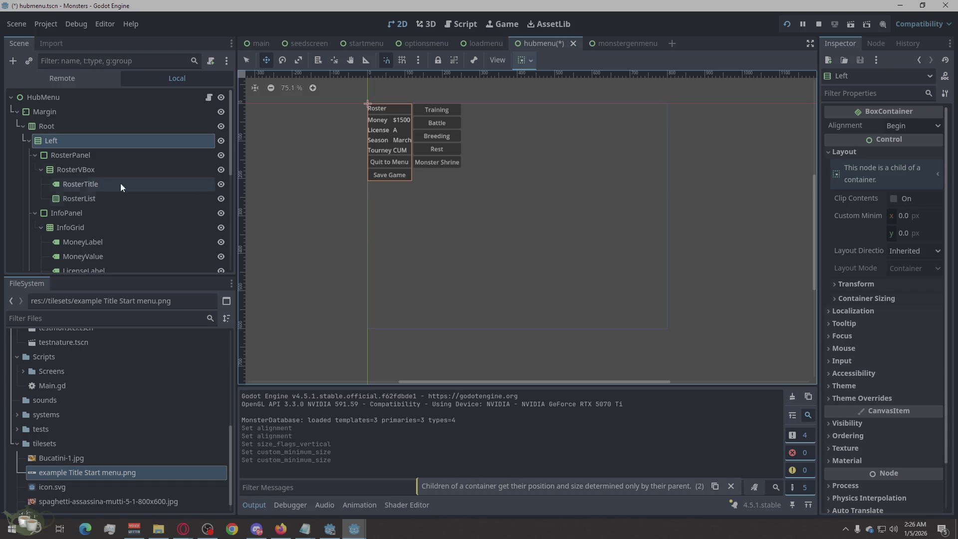
pyautogui.click(246, 60)
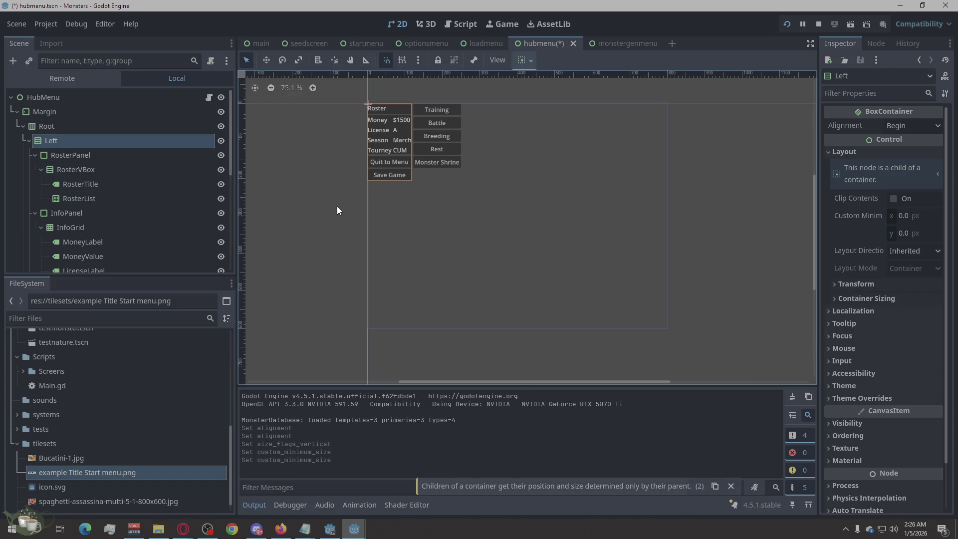
pyautogui.click(341, 206)
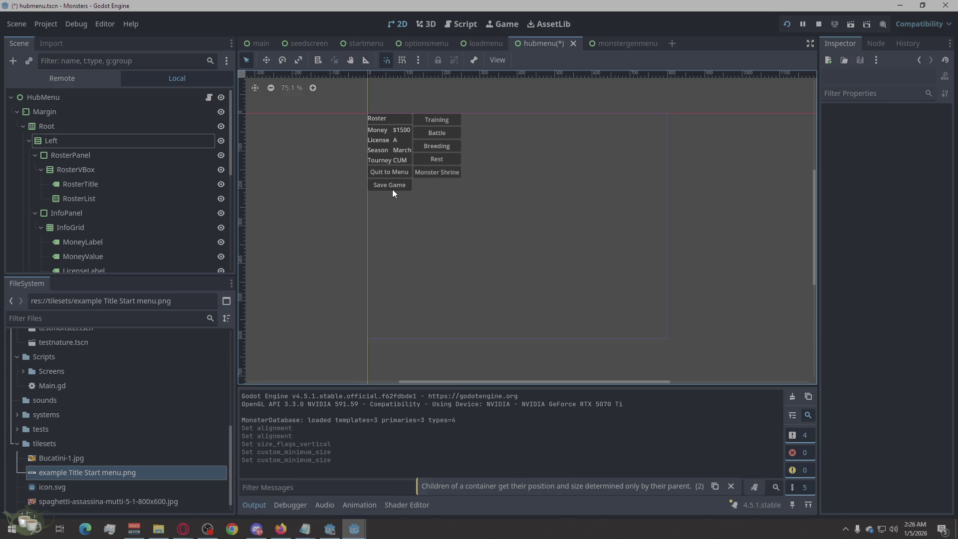
pyautogui.scroll(1, 392, 190)
pyautogui.scroll(-2, 393, 191)
pyautogui.scroll(2, 392, 191)
pyautogui.scroll(-2, 393, 191)
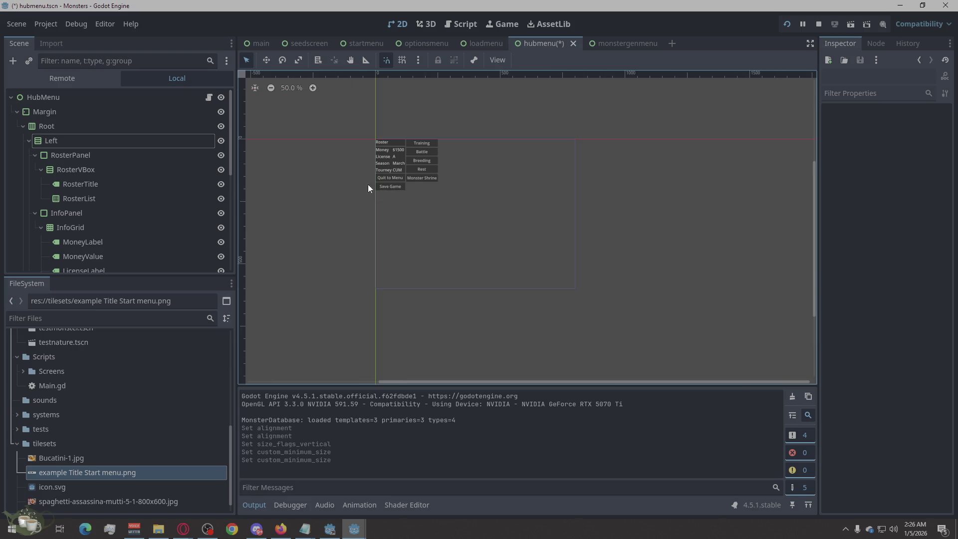
pyautogui.click(54, 23)
pyautogui.click(62, 33)
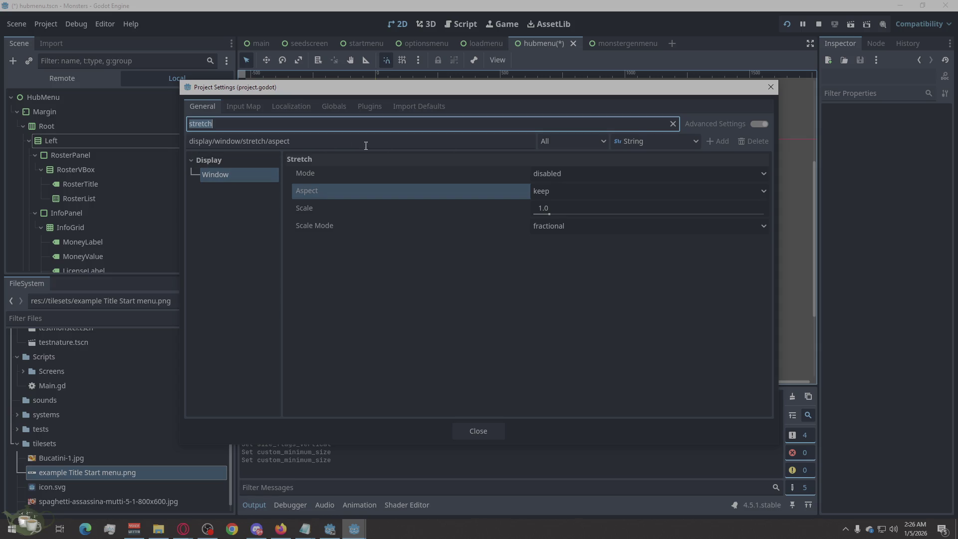
# Step: Clear the settings filter and set the display window Mode to Fullscreen
pyautogui.click(673, 124)
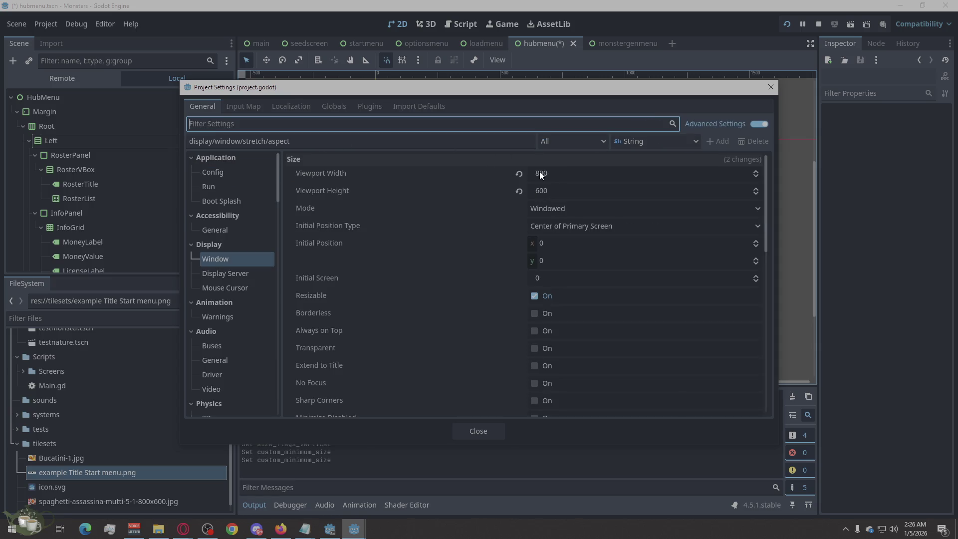
pyautogui.hotkey('alt', 'Tab')
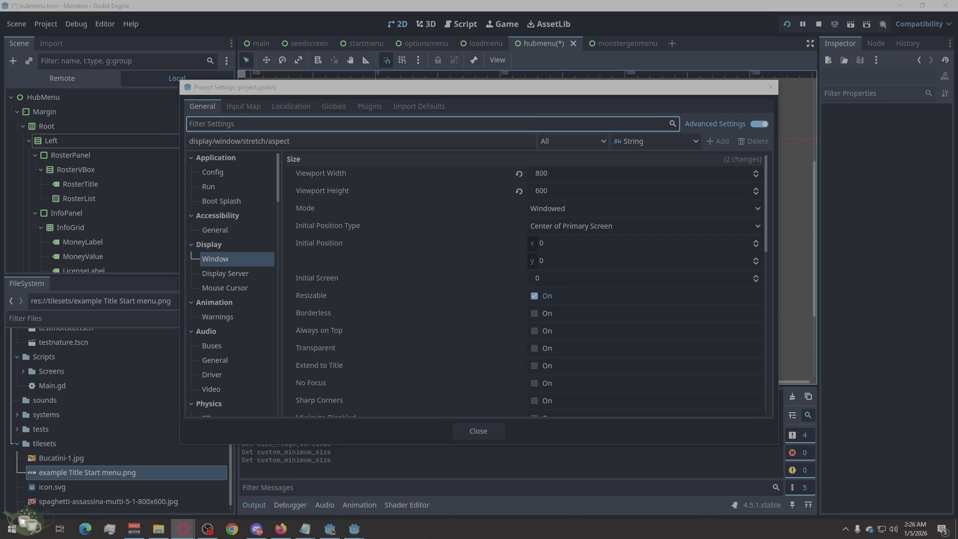
pyautogui.click(761, 206)
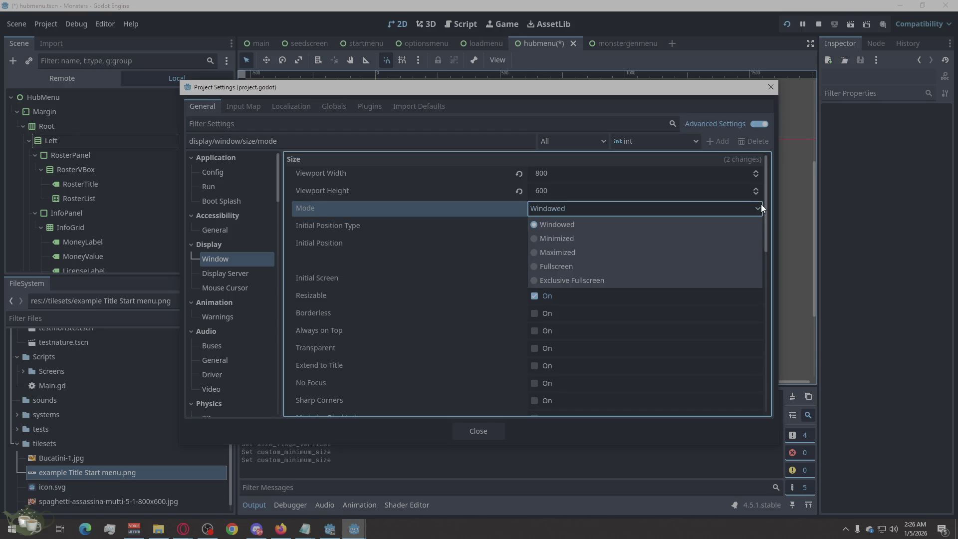
pyautogui.click(612, 271)
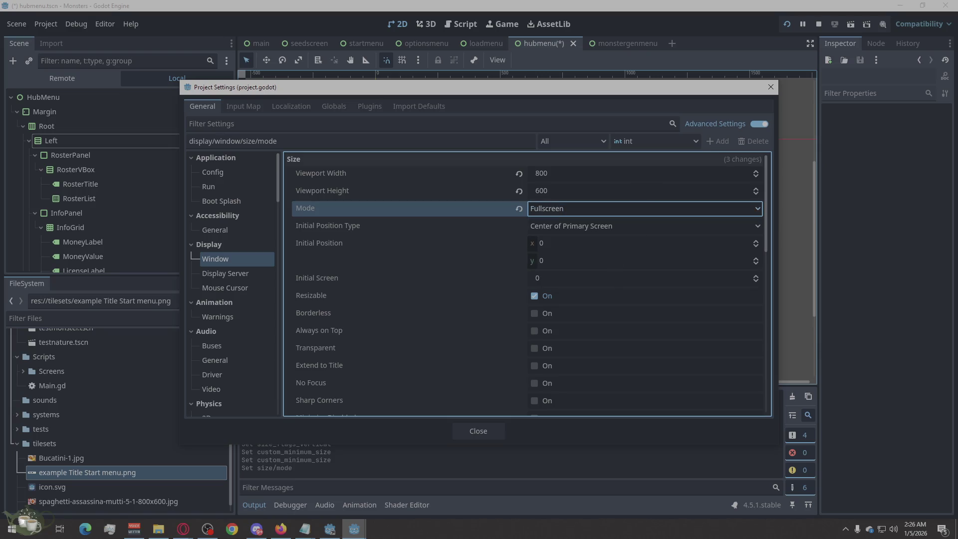
pyautogui.hotkey('alt', 'Tab')
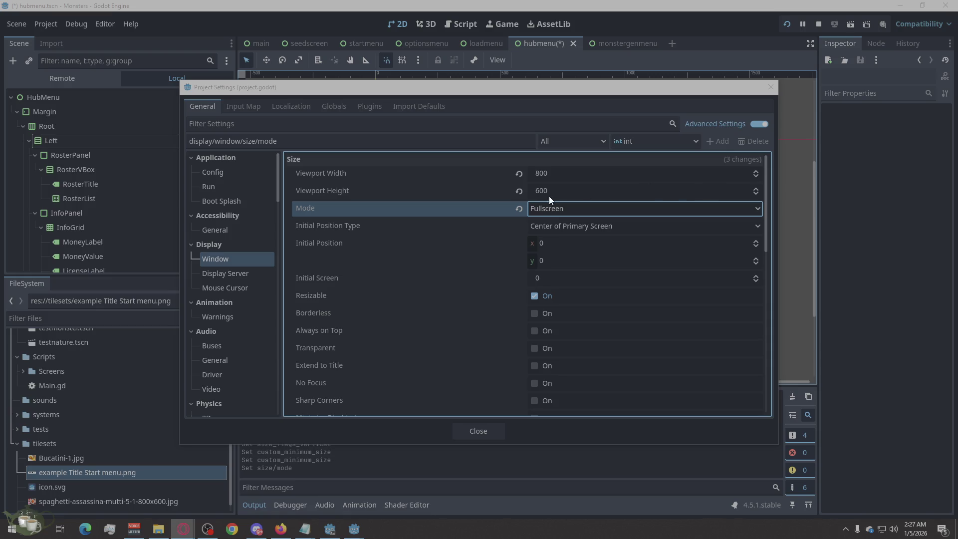
# Step: Set the viewport size to 1920 × 1080, close Project Settings, and save the scene
pyautogui.click(567, 171)
pyautogui.write('1')
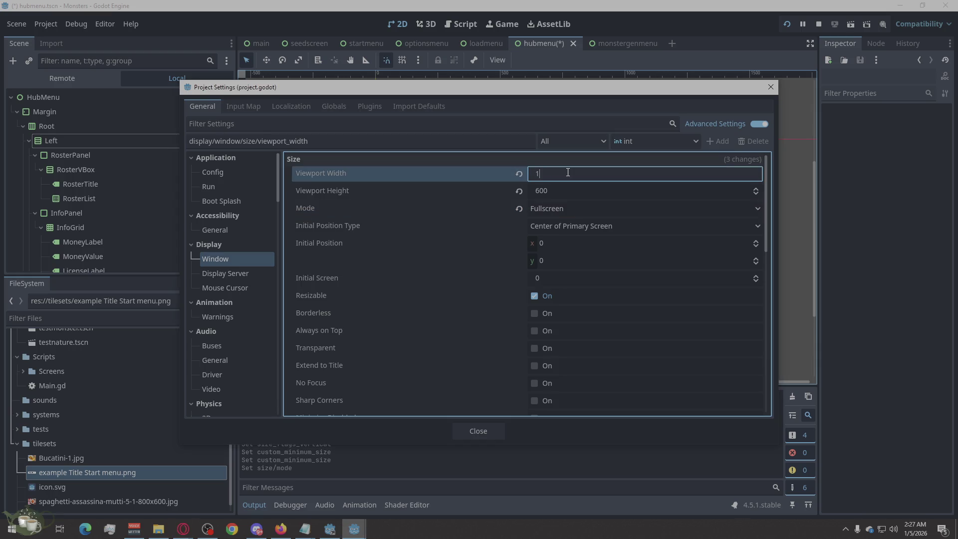
pyautogui.write('920')
pyautogui.click(557, 202)
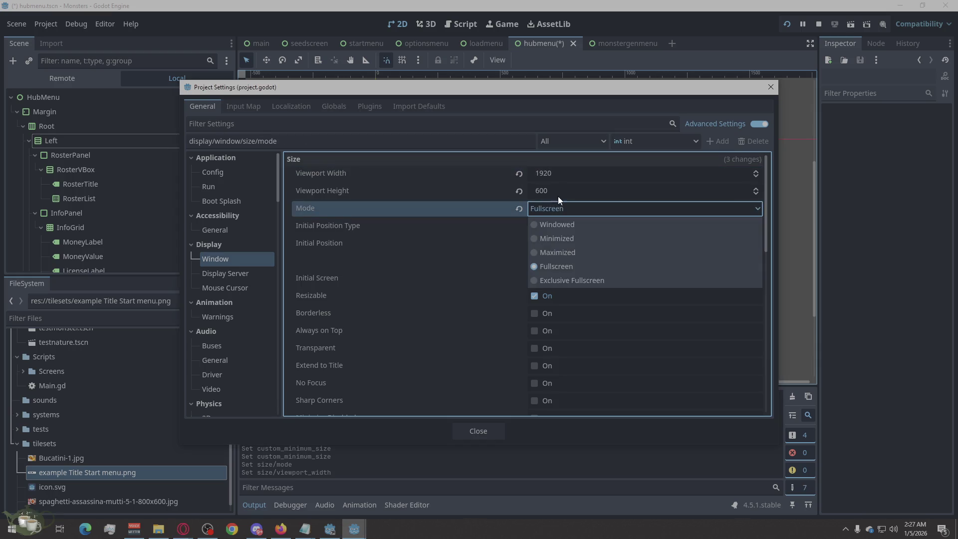
pyautogui.click(560, 192)
pyautogui.write('1080')
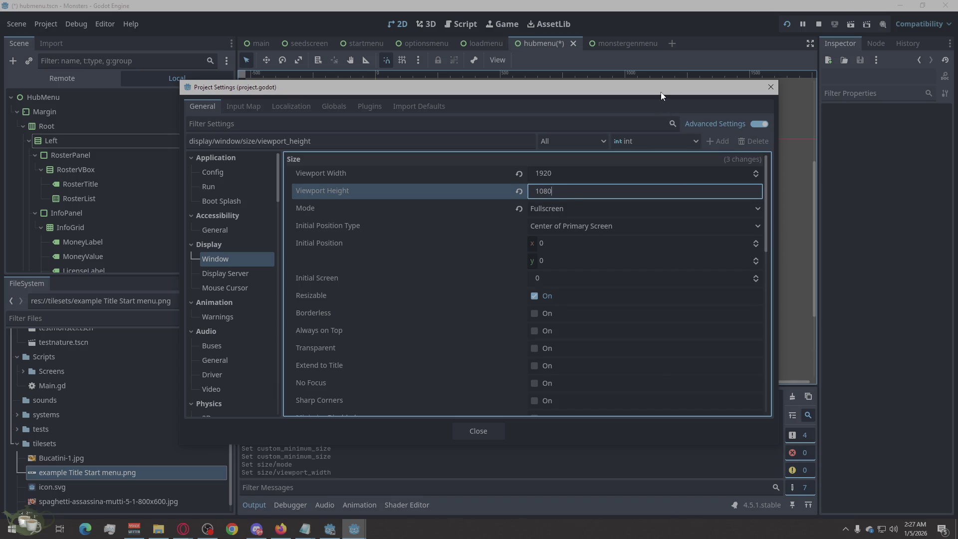
pyautogui.click(769, 87)
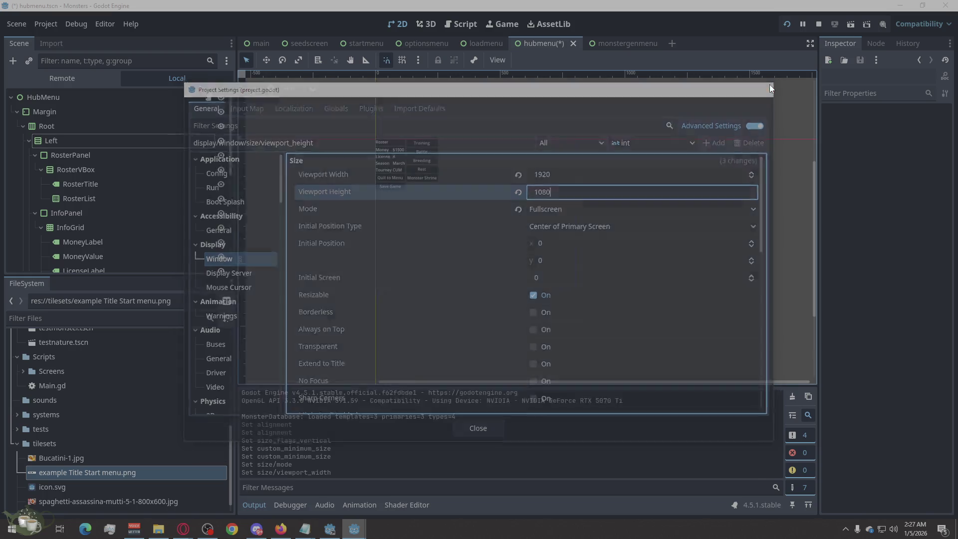
pyautogui.hotkey('ctrl', 's')
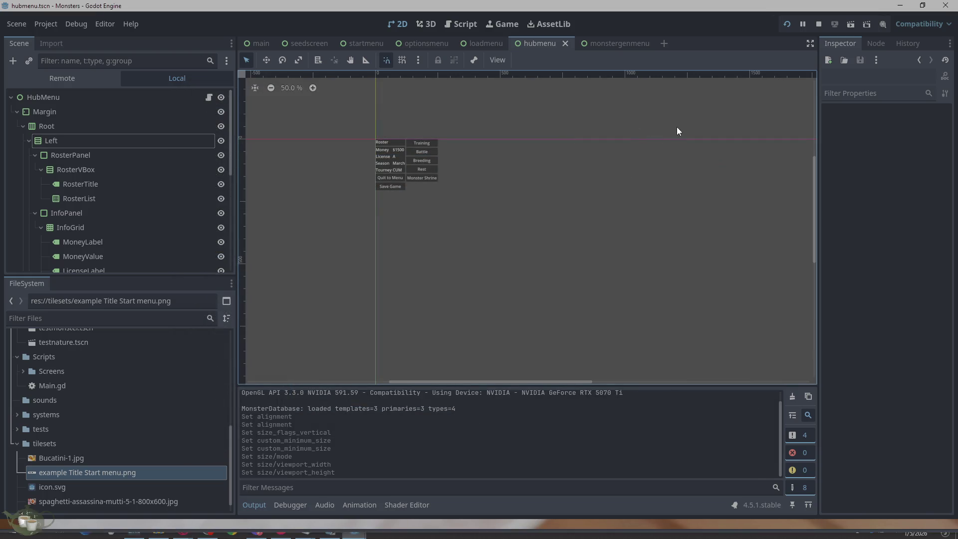
pyautogui.click(801, 24)
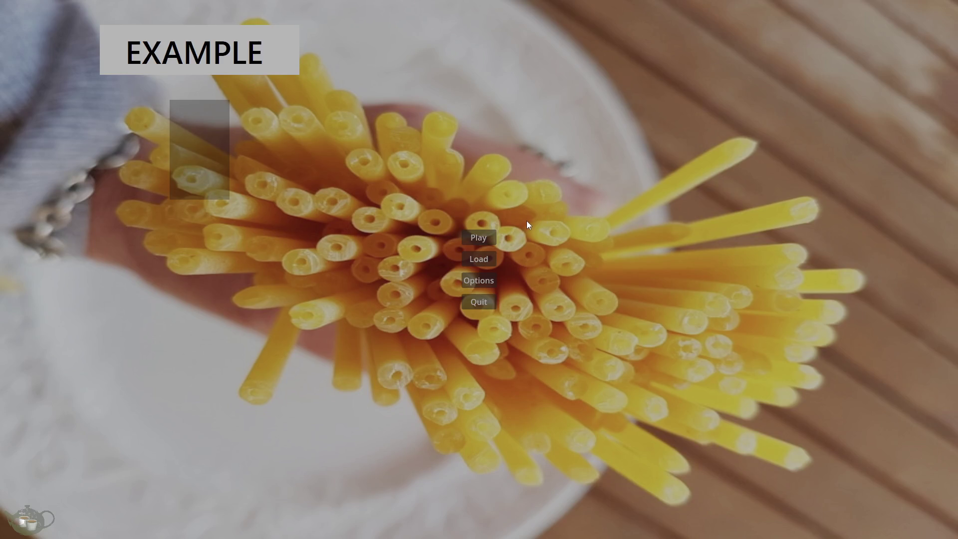
pyautogui.click(484, 239)
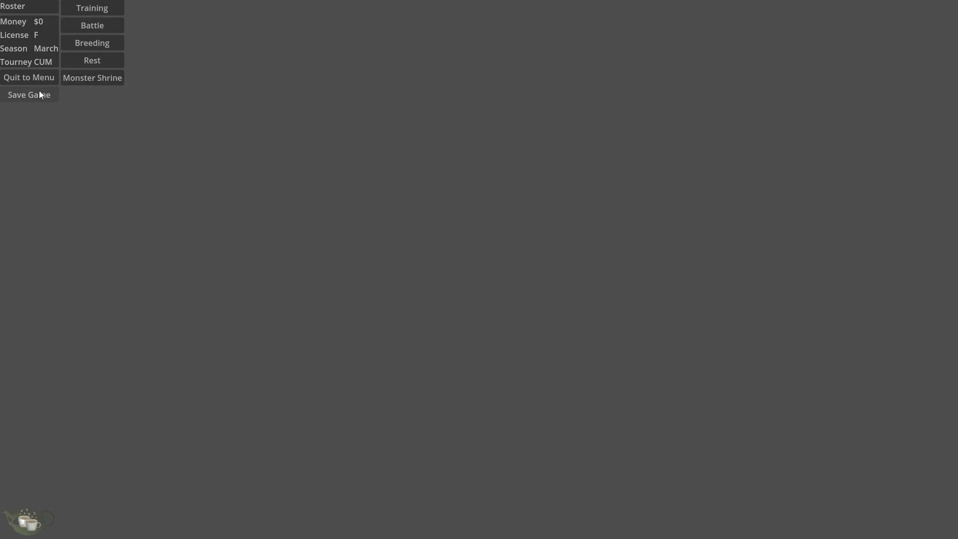
pyautogui.click(101, 80)
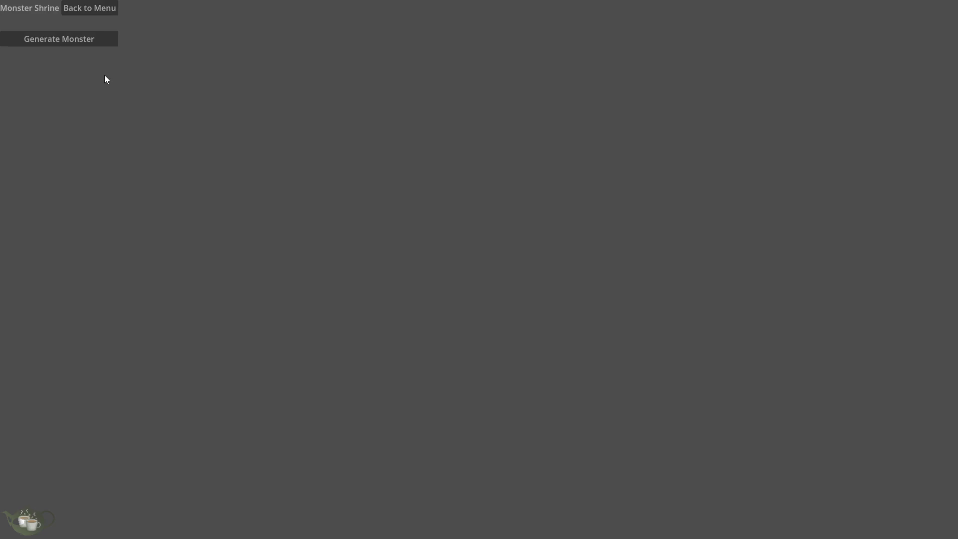
pyautogui.click(88, 12)
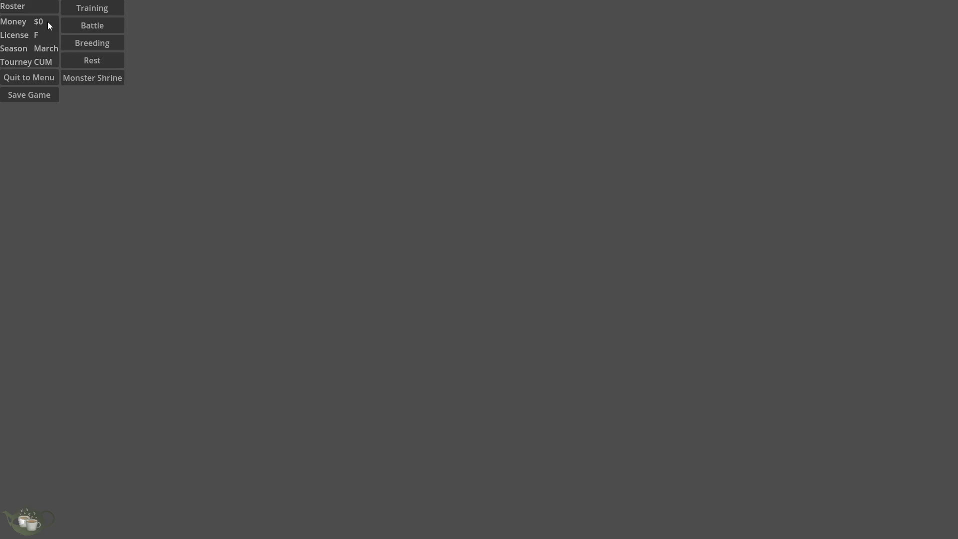
pyautogui.click(27, 79)
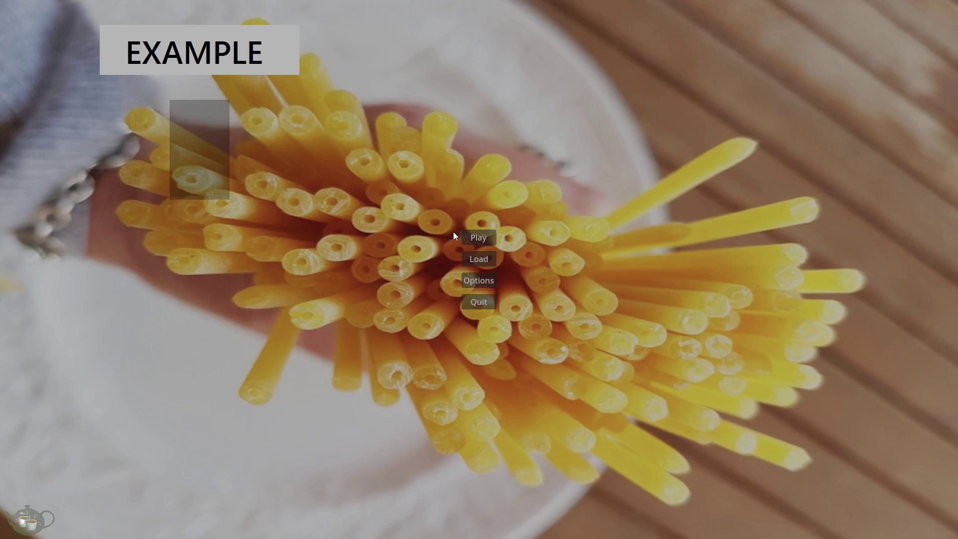
pyautogui.click(475, 279)
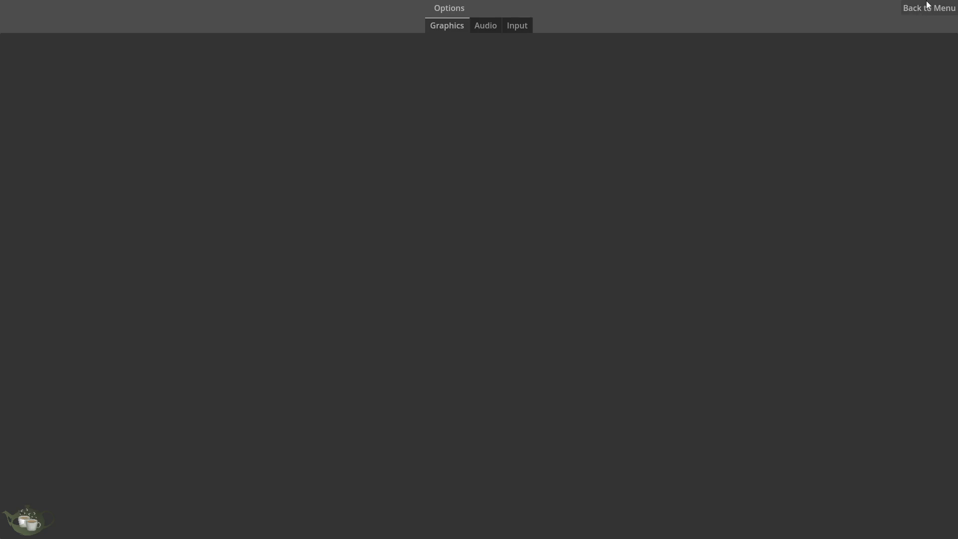
pyautogui.click(927, 6)
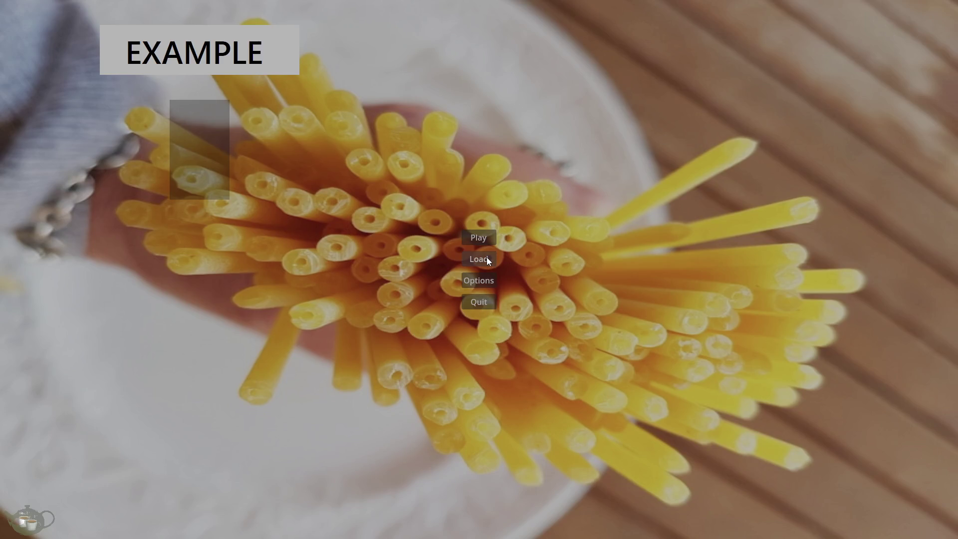
pyautogui.click(487, 260)
pyautogui.click(32, 23)
pyautogui.click(482, 299)
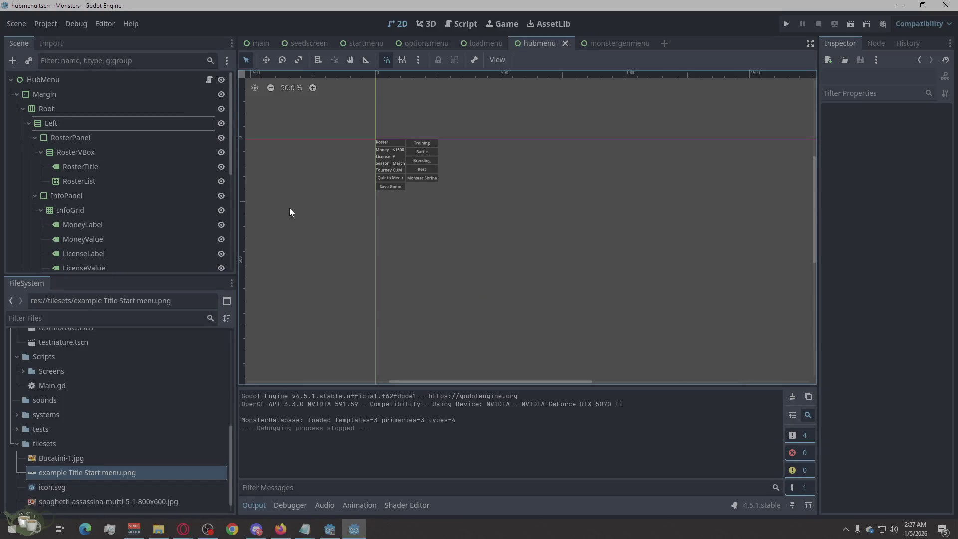
pyautogui.scroll(-2, 384, 191)
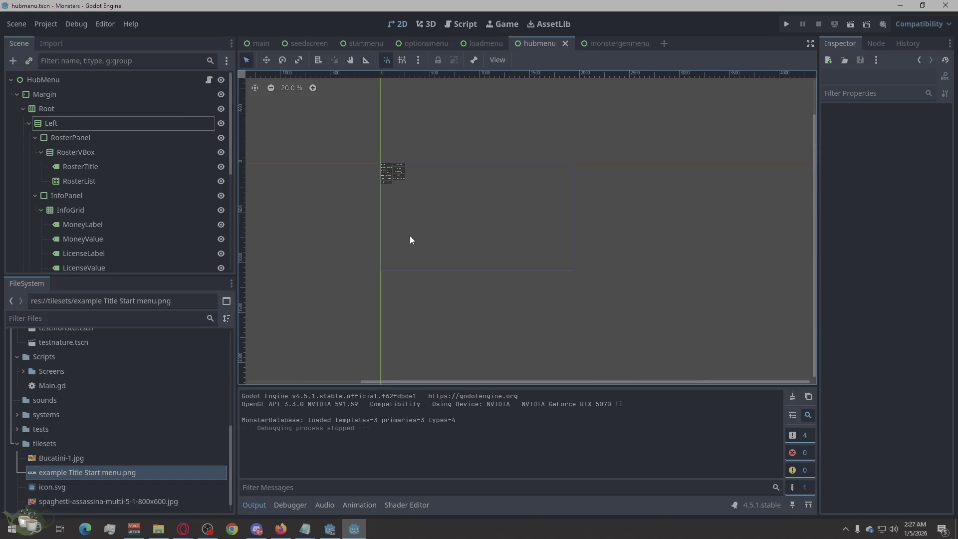
pyautogui.scroll(-1, 417, 209)
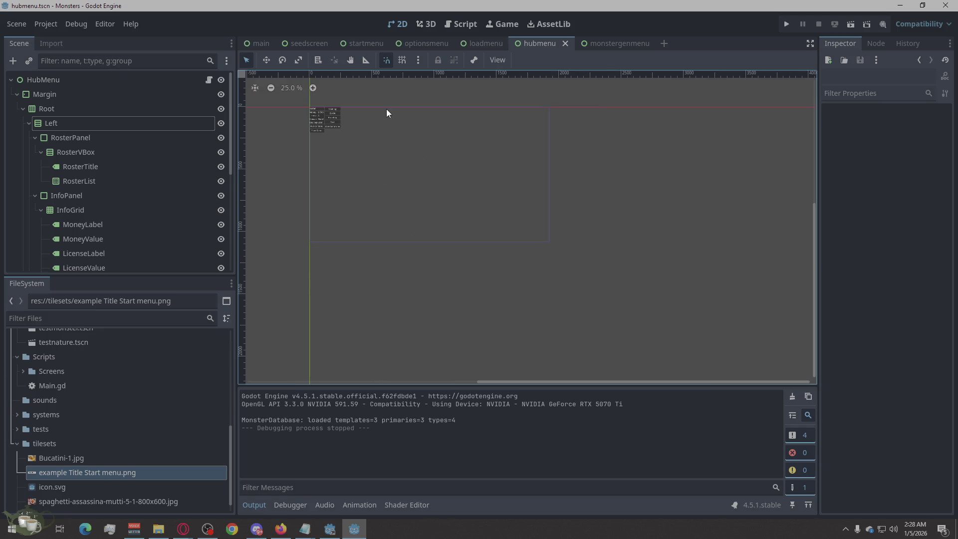
pyautogui.scroll(1, 363, 116)
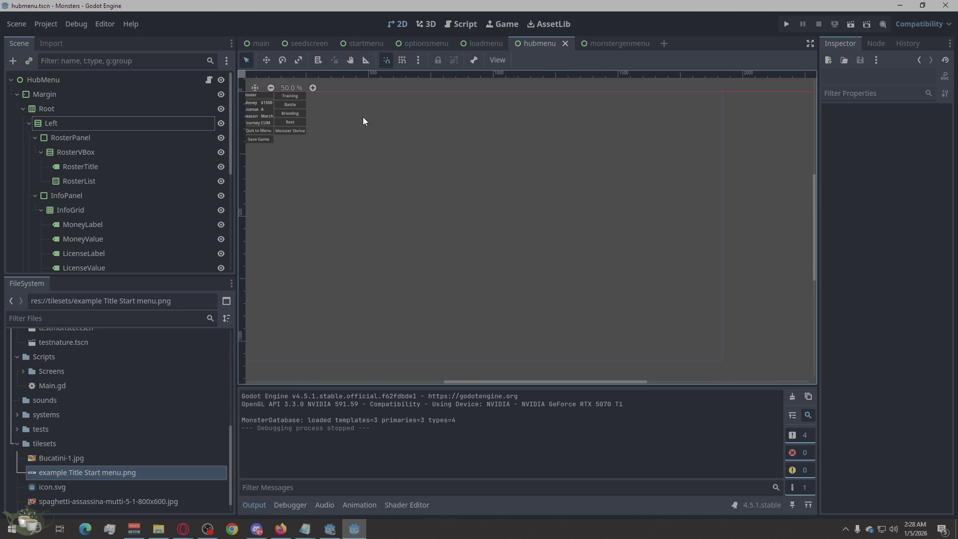
pyautogui.scroll(1, 431, 270)
pyautogui.scroll(-1, 431, 270)
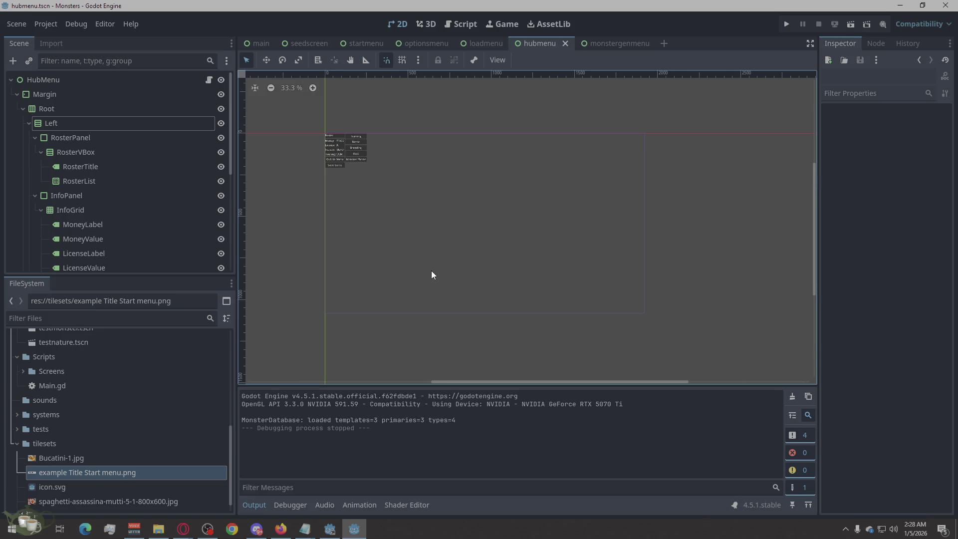
pyautogui.scroll(1, 452, 206)
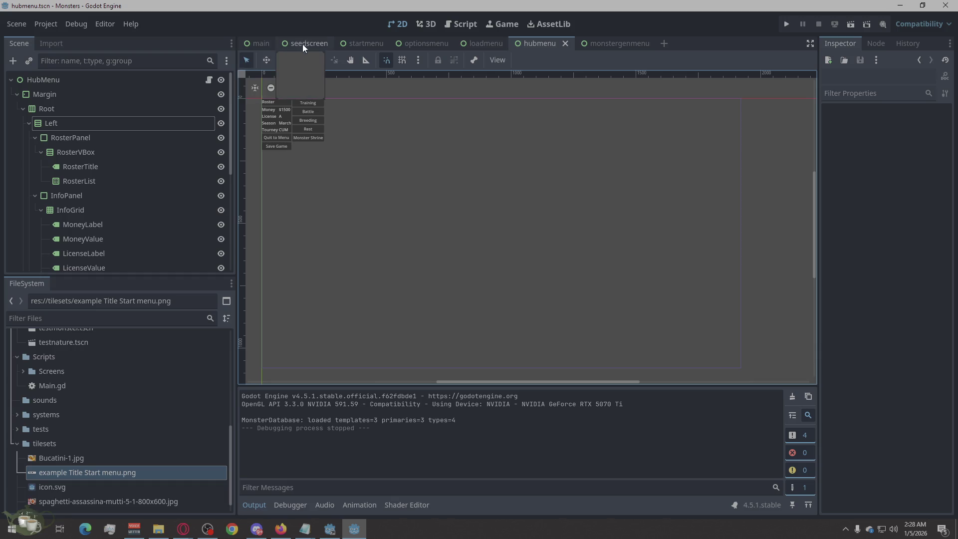
pyautogui.click(356, 39)
# Step: Select the Logo node and set its position x to 750
pyautogui.scroll(-3, 329, 166)
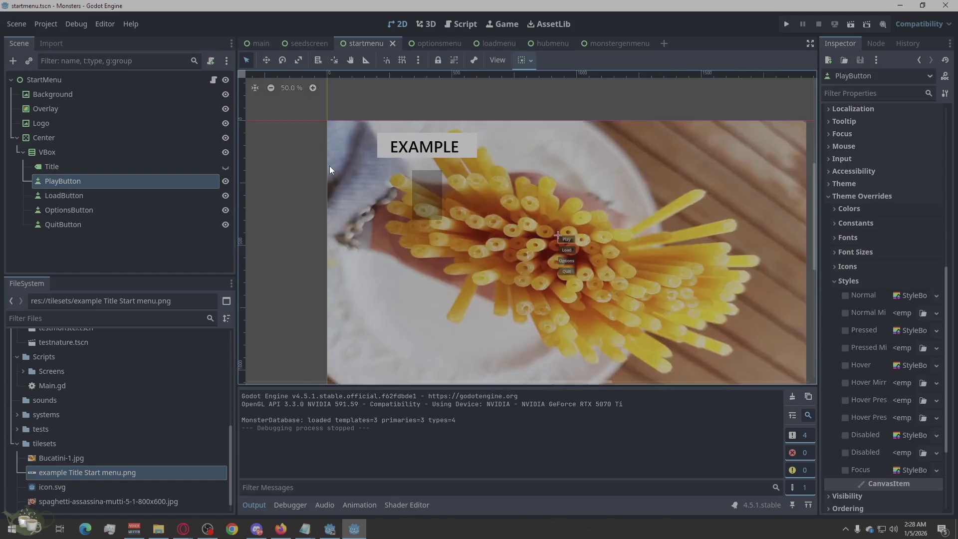
pyautogui.scroll(1, 469, 234)
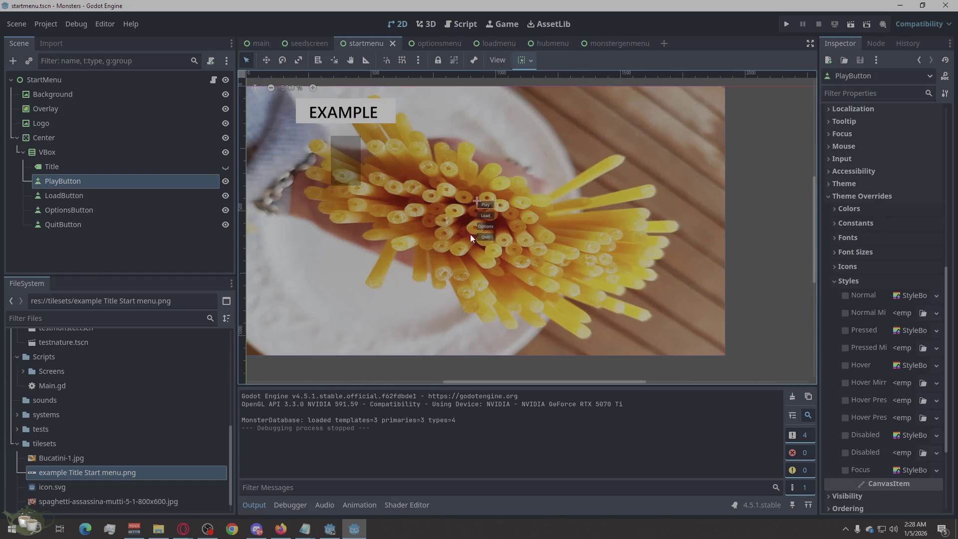
pyautogui.click(76, 161)
pyautogui.click(79, 138)
pyautogui.click(82, 122)
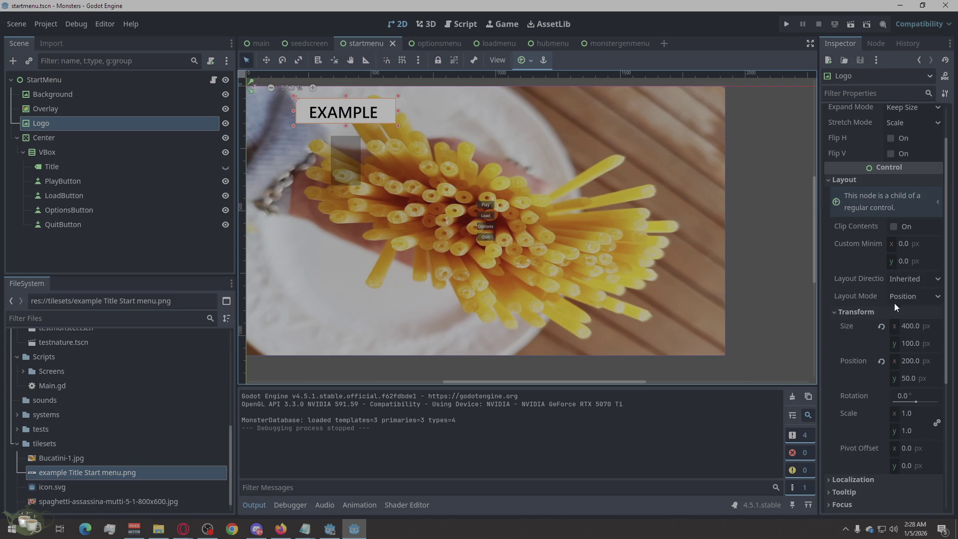
pyautogui.click(910, 360)
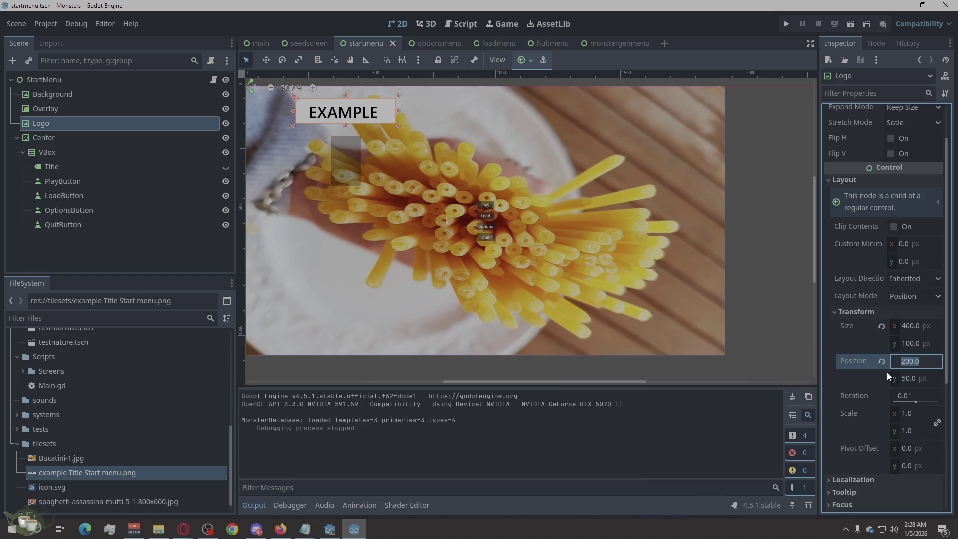
pyautogui.write('75')
pyautogui.write('0')
pyautogui.press('Return')
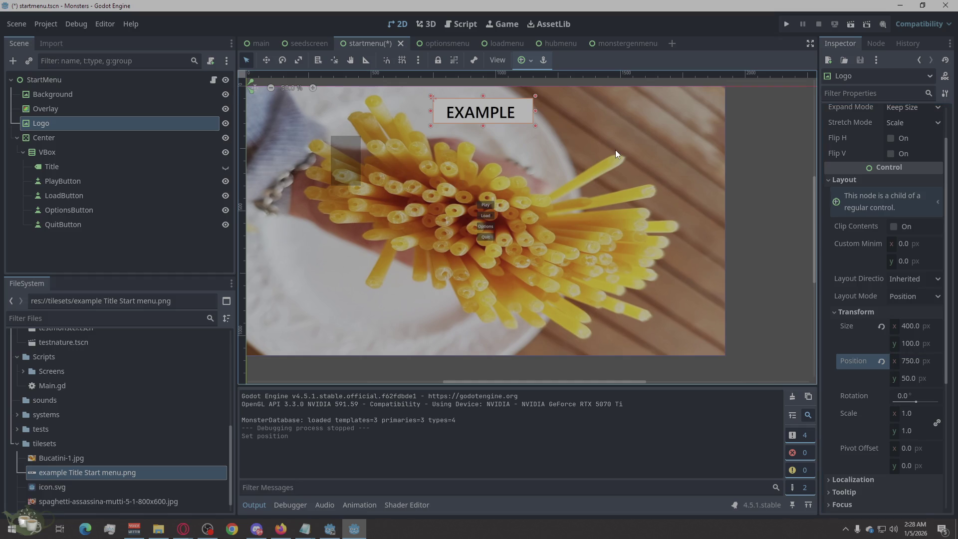
# Step: Adjust the Logo's position x to 760, then to 775
pyautogui.click(910, 361)
pyautogui.click(908, 361)
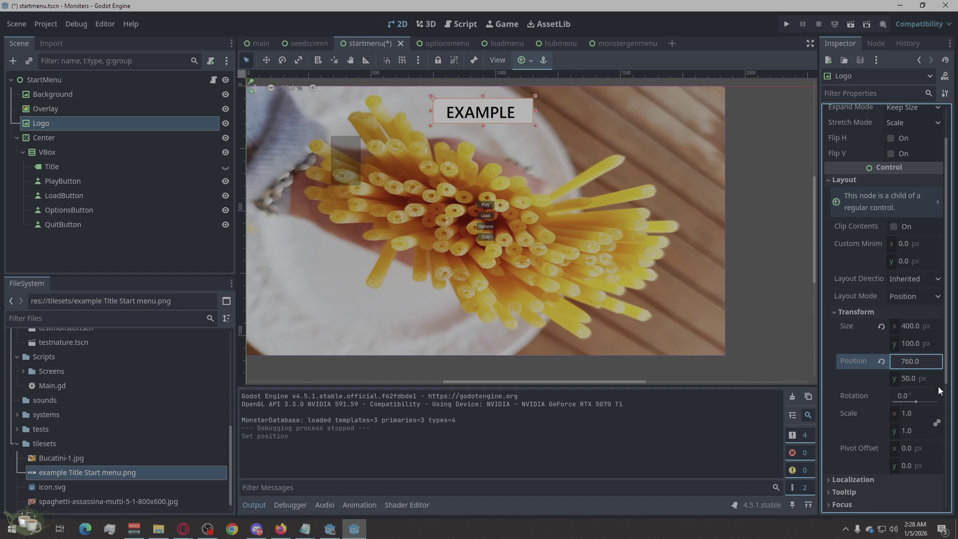
pyautogui.press('Return')
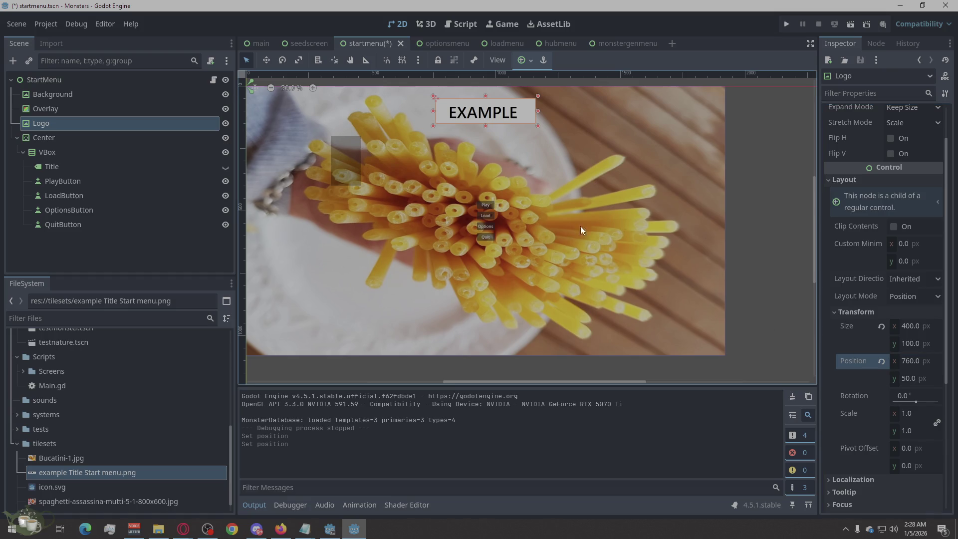
pyautogui.click(905, 361)
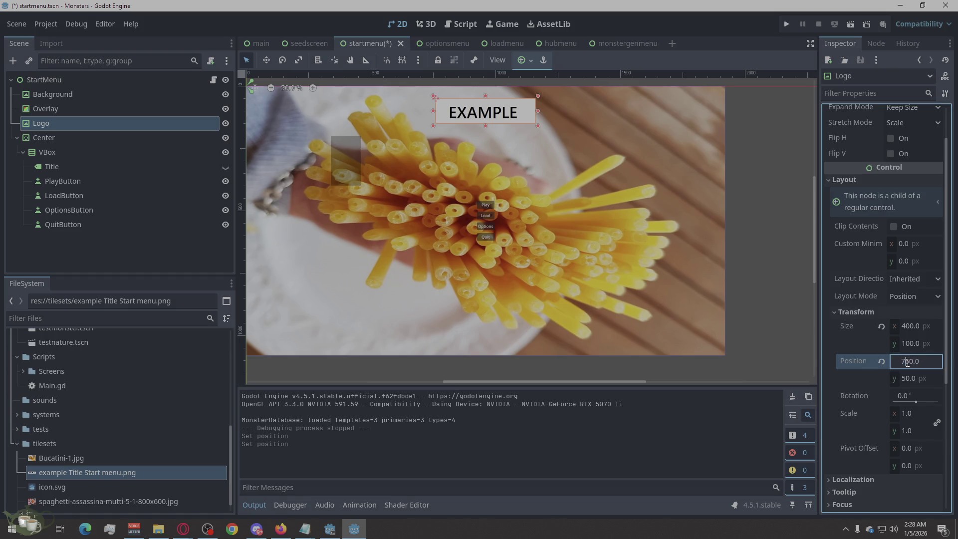
pyautogui.moveTo(905, 361); pyautogui.dragTo(913, 362)
pyautogui.write('75')
pyautogui.press('Return')
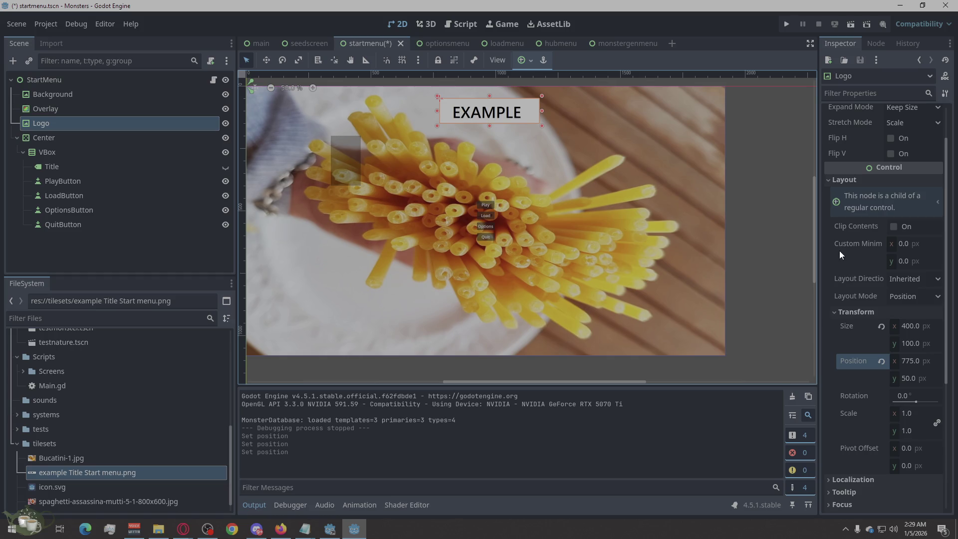
pyautogui.click(56, 109)
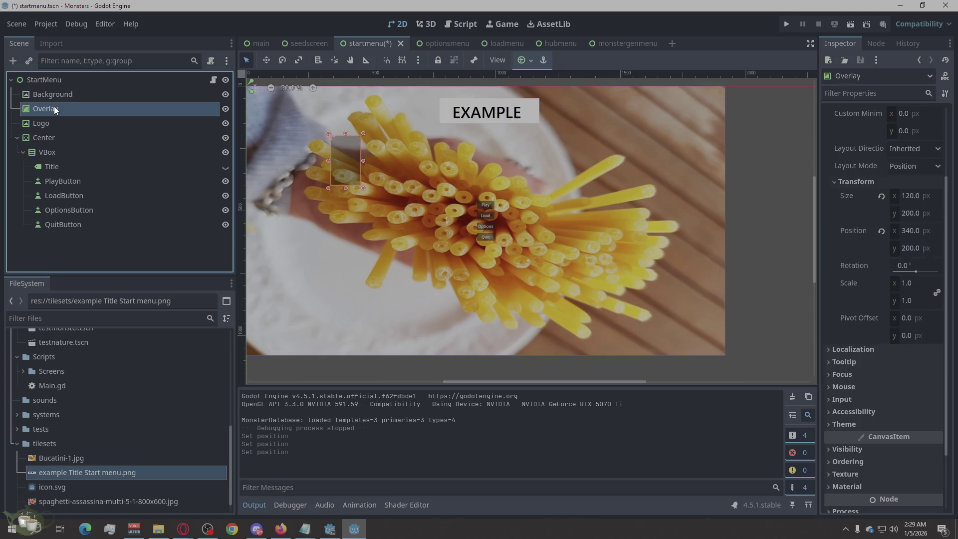
# Step: Give Overlay an Anchors layout mode with the Center anchor preset, then deselect it
pyautogui.click(917, 166)
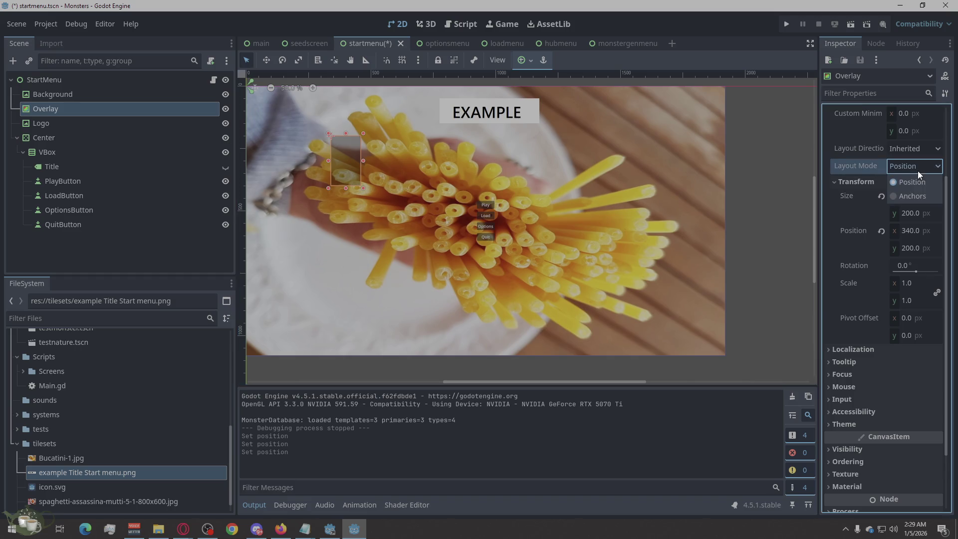
pyautogui.click(910, 196)
pyautogui.click(918, 187)
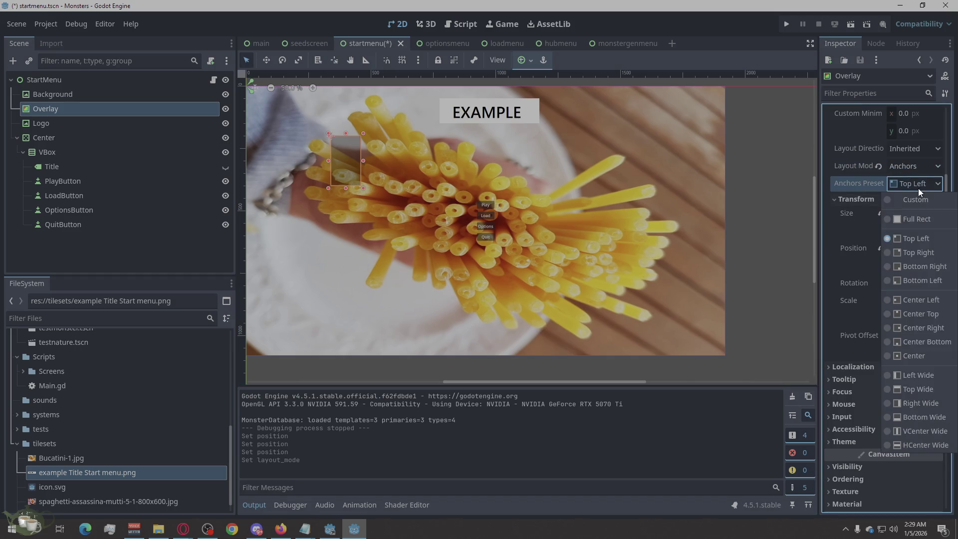
pyautogui.click(924, 355)
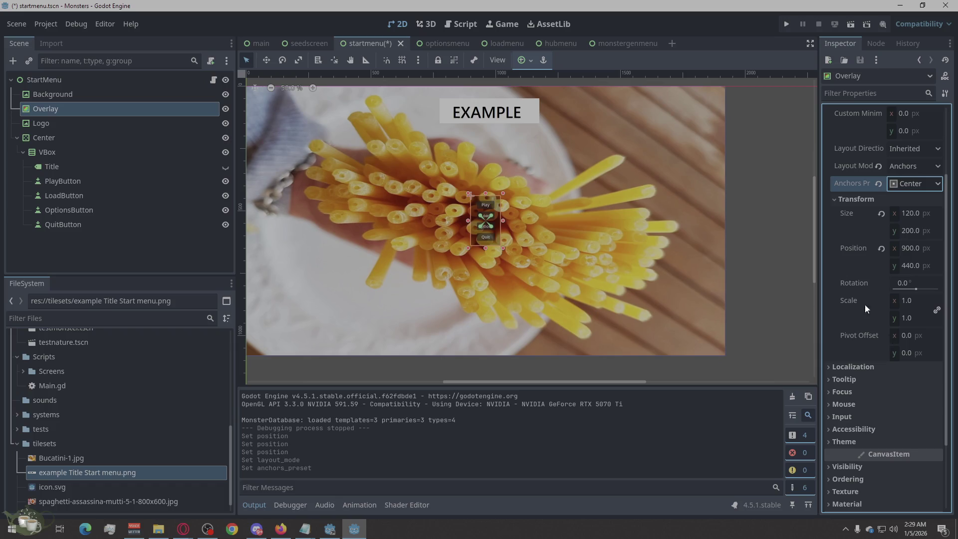
pyautogui.click(801, 355)
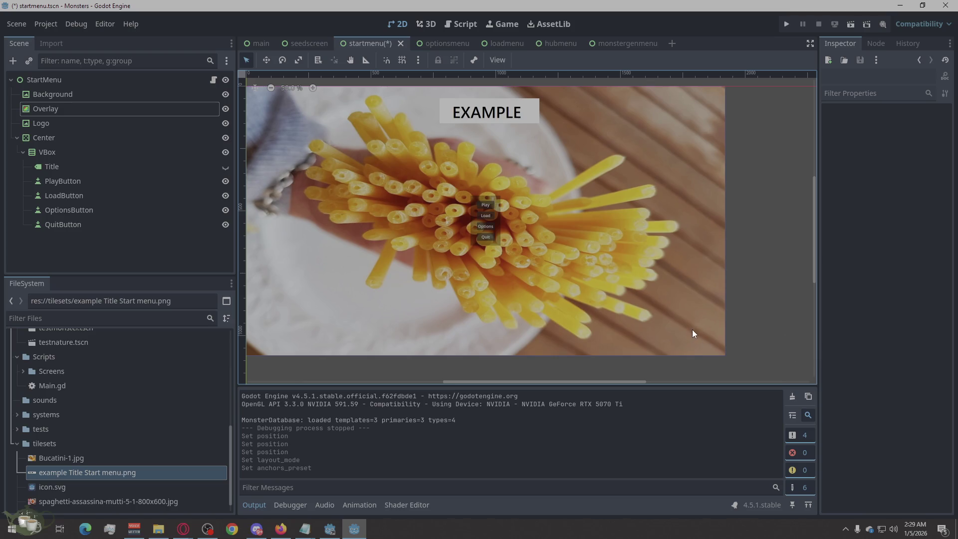
# Step: Give the Logo an Anchors layout mode with the Center Top preset, placing it at 760, 0
pyautogui.click(65, 122)
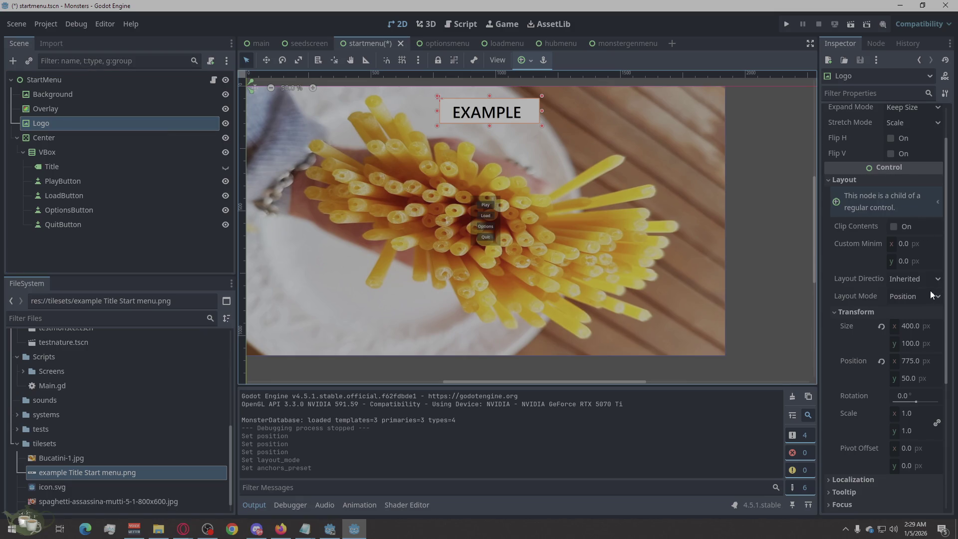
pyautogui.click(917, 298)
pyautogui.click(905, 325)
pyautogui.click(908, 315)
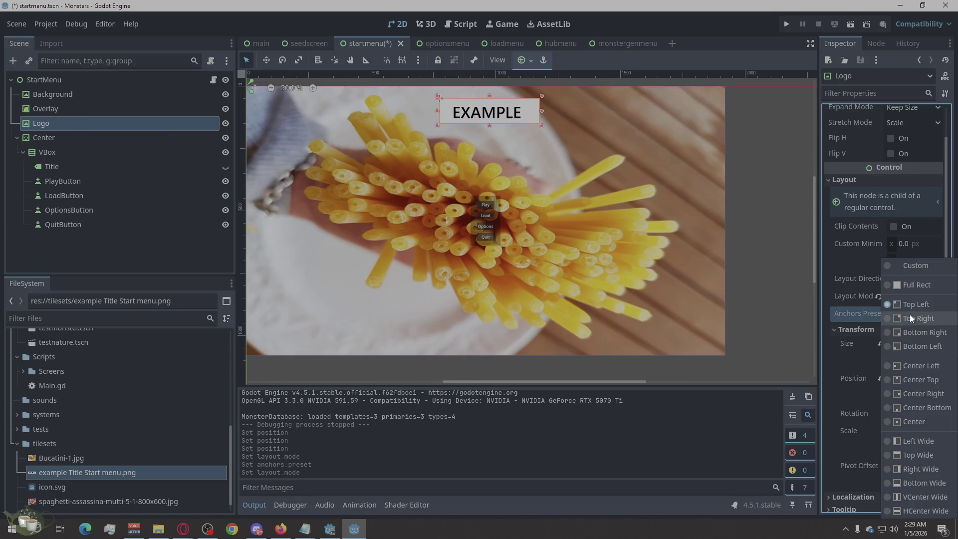
pyautogui.click(914, 378)
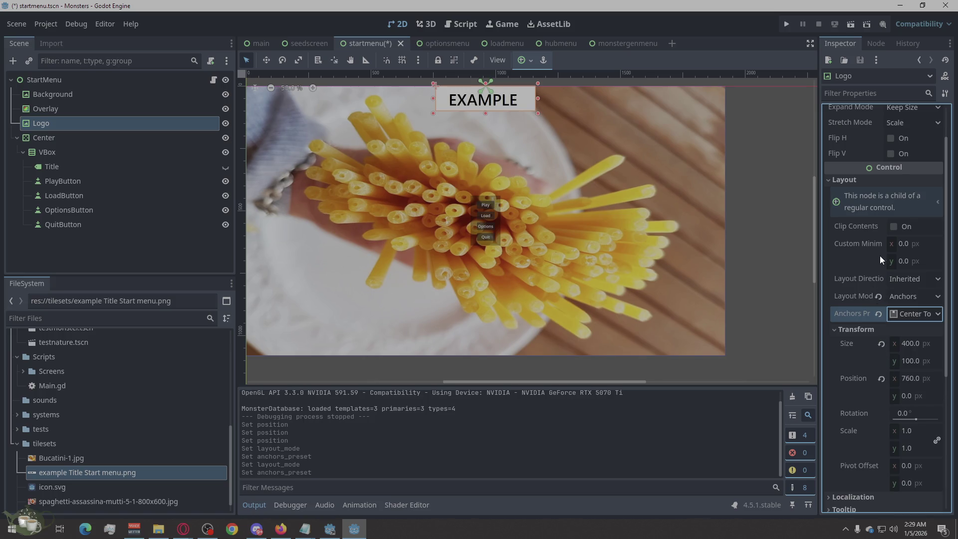
pyautogui.click(912, 382)
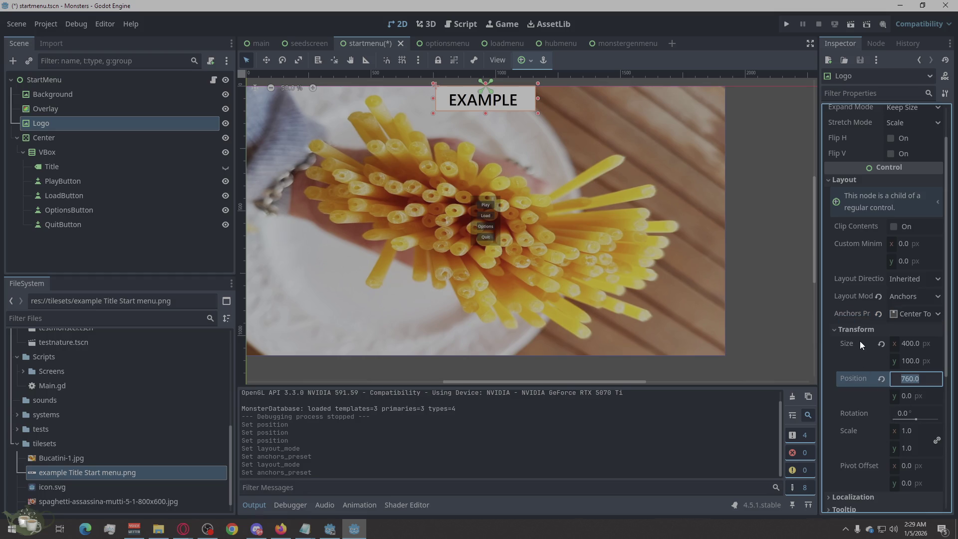
pyautogui.click(903, 332)
pyautogui.click(902, 332)
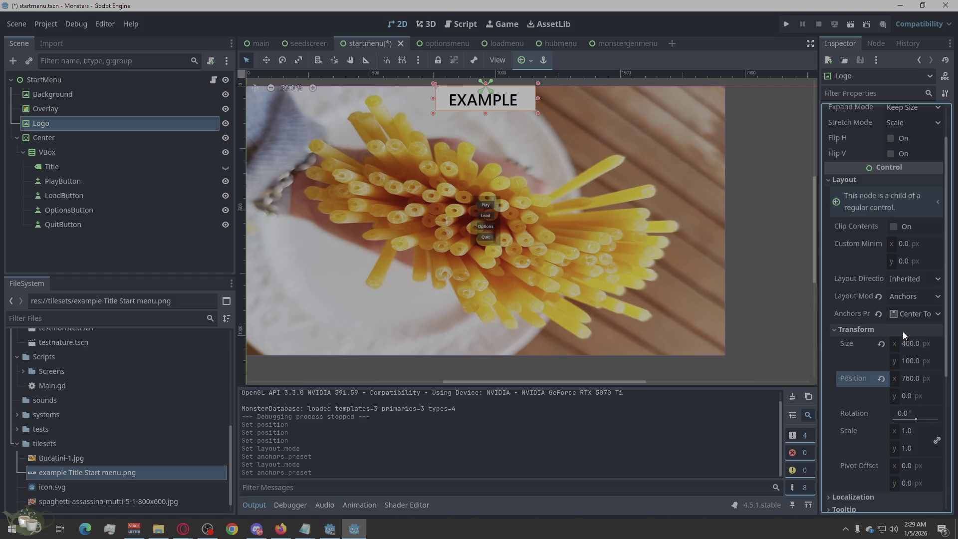
pyautogui.click(756, 233)
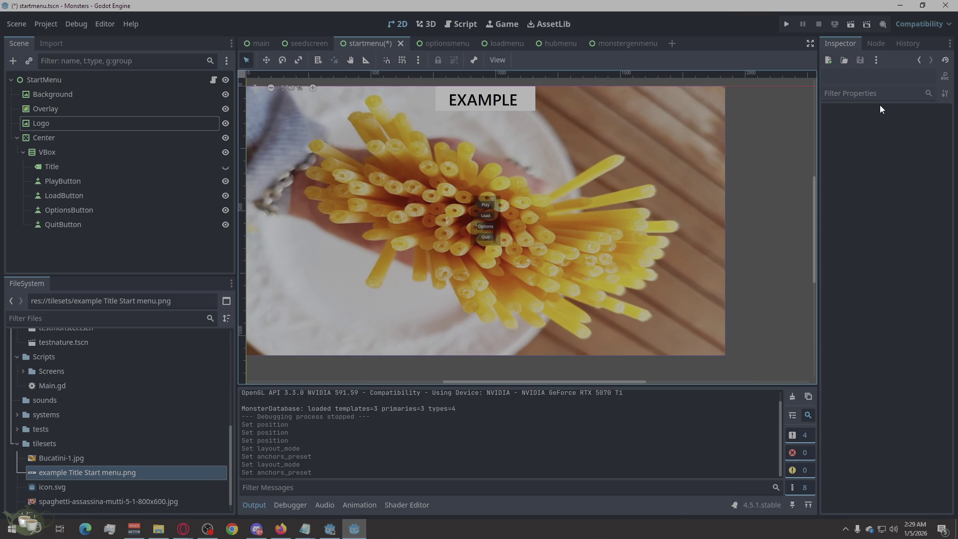
pyautogui.click(103, 123)
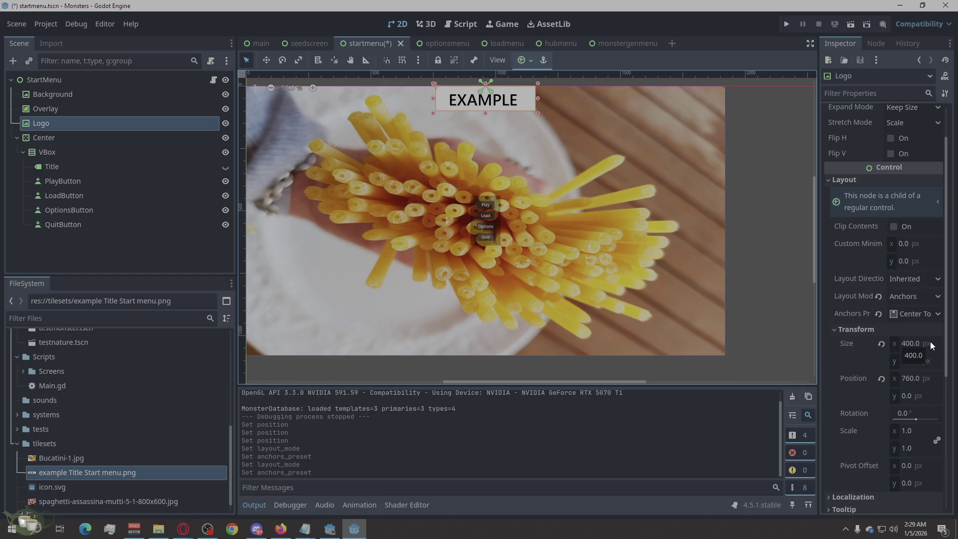
# Step: Switch the Logo's layout mode from Anchors back to Position
pyautogui.click(911, 313)
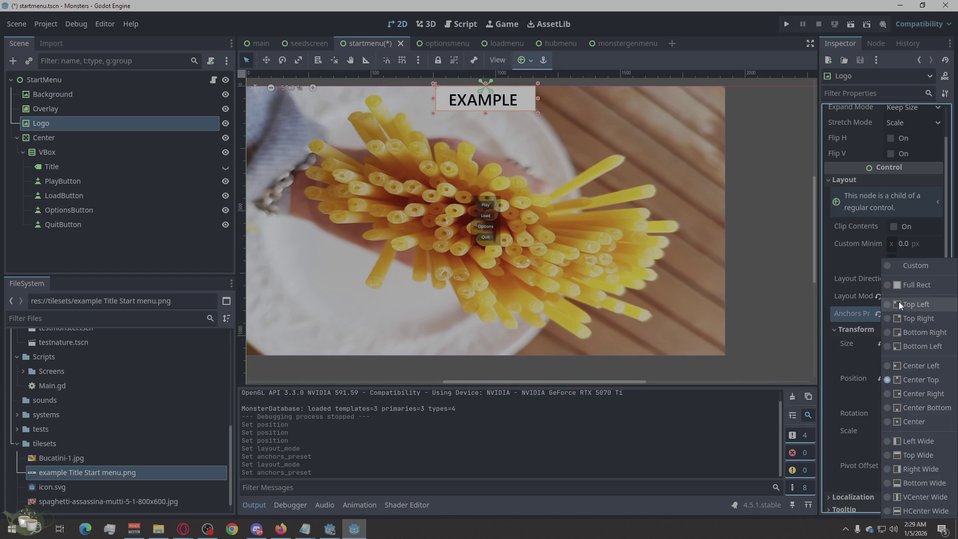
pyautogui.click(824, 292)
pyautogui.click(889, 300)
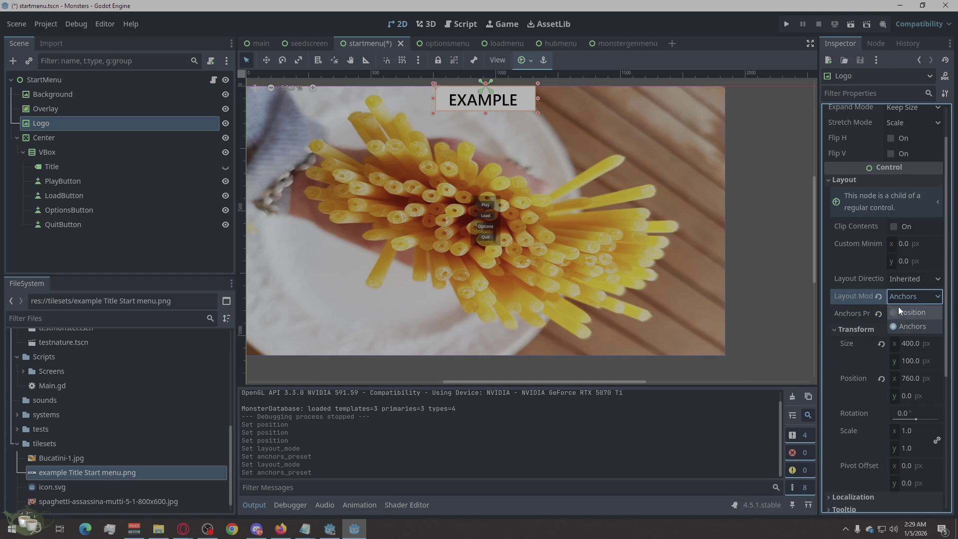
pyautogui.click(897, 310)
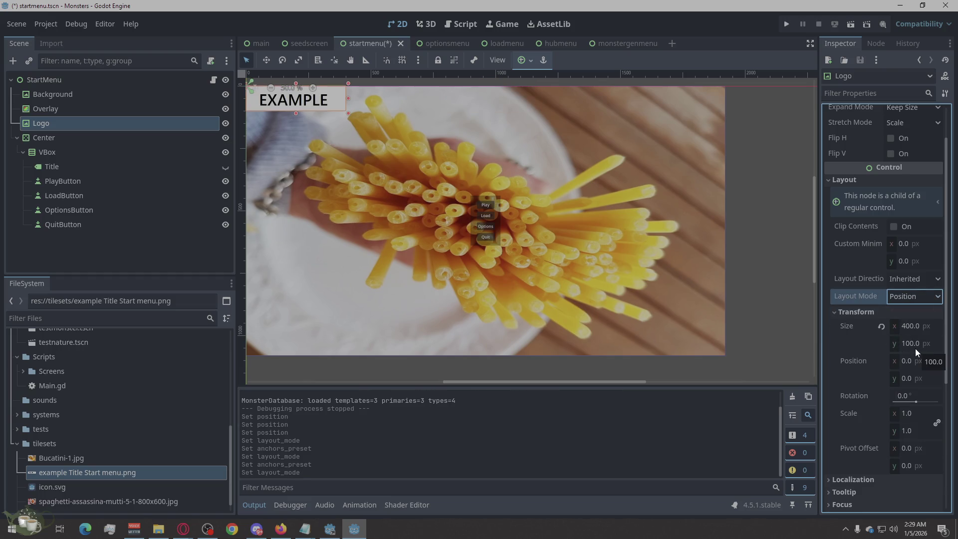
# Step: Place the Logo at position x 760, y 200, undoing an accidental height change
pyautogui.click(905, 345)
pyautogui.write('760')
pyautogui.press('Return')
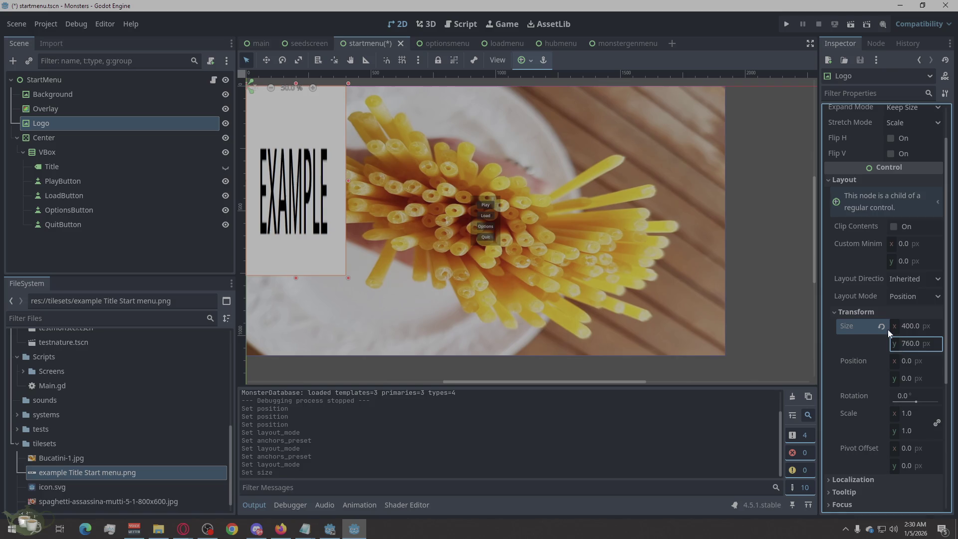
pyautogui.hotkey('ctrl', 'z')
pyautogui.click(909, 378)
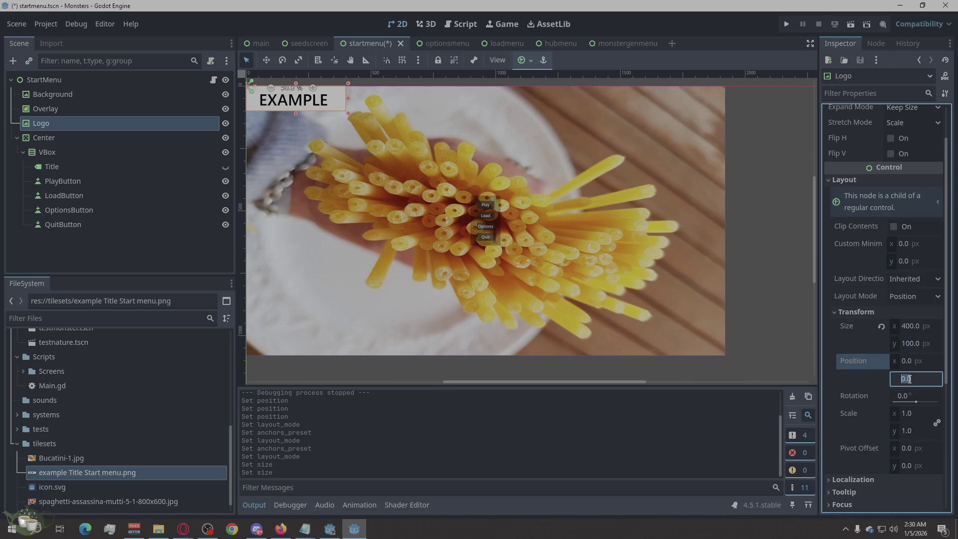
pyautogui.write('760')
pyautogui.press('Return')
pyautogui.click(909, 360)
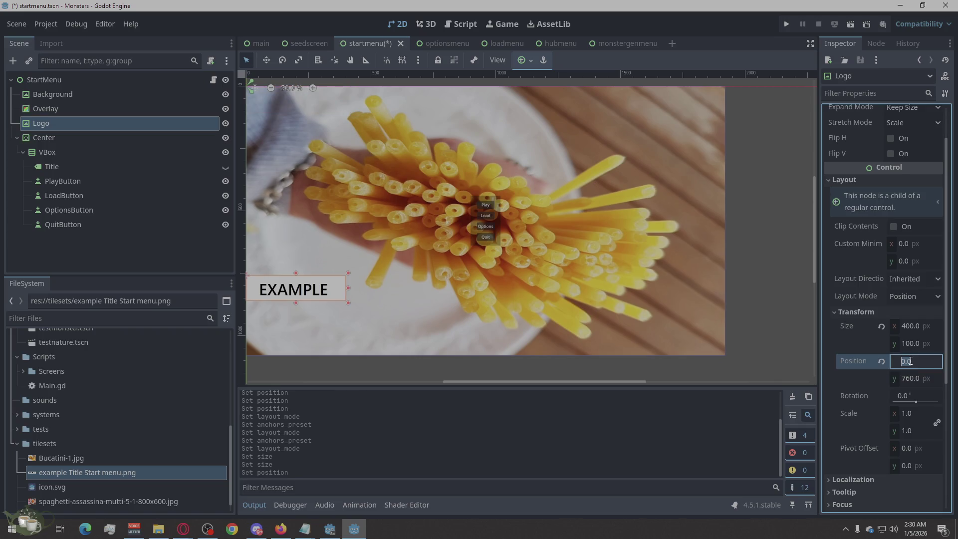
pyautogui.write('760')
pyautogui.press('Return')
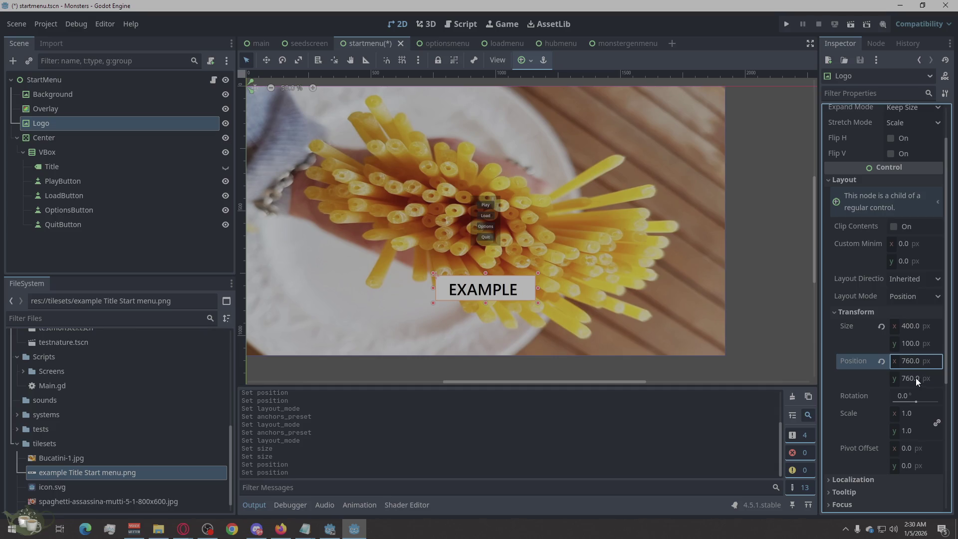
pyautogui.click(916, 378)
pyautogui.write('1')
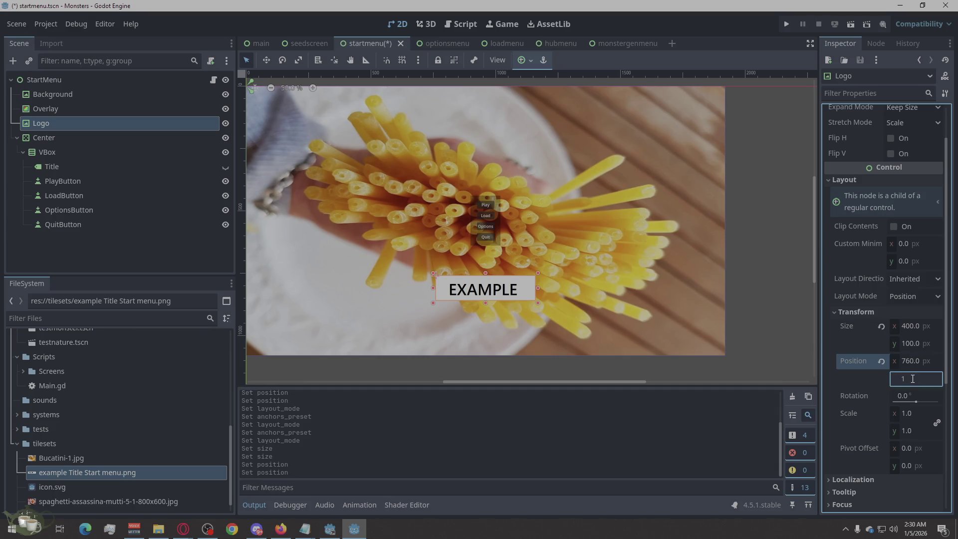
pyautogui.write('200')
pyautogui.press('Return')
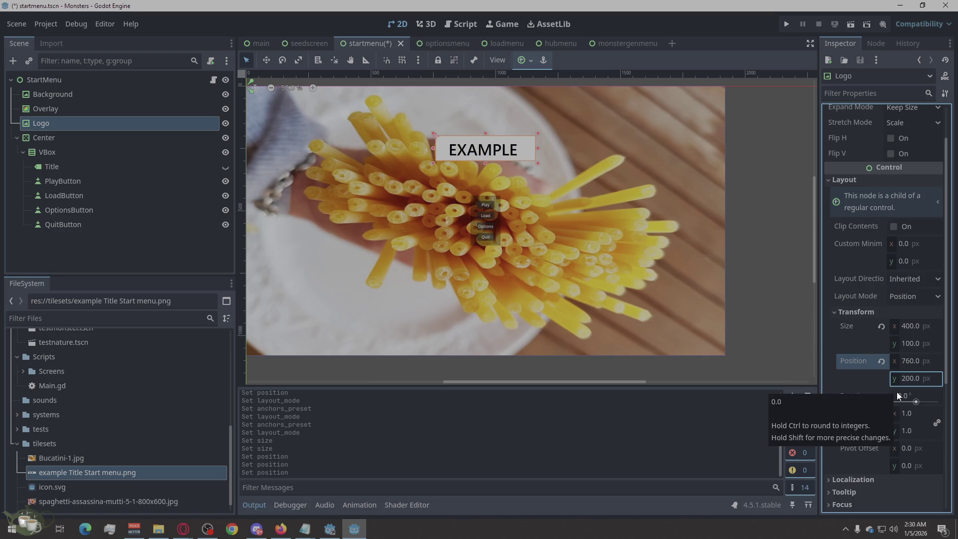
pyautogui.click(795, 359)
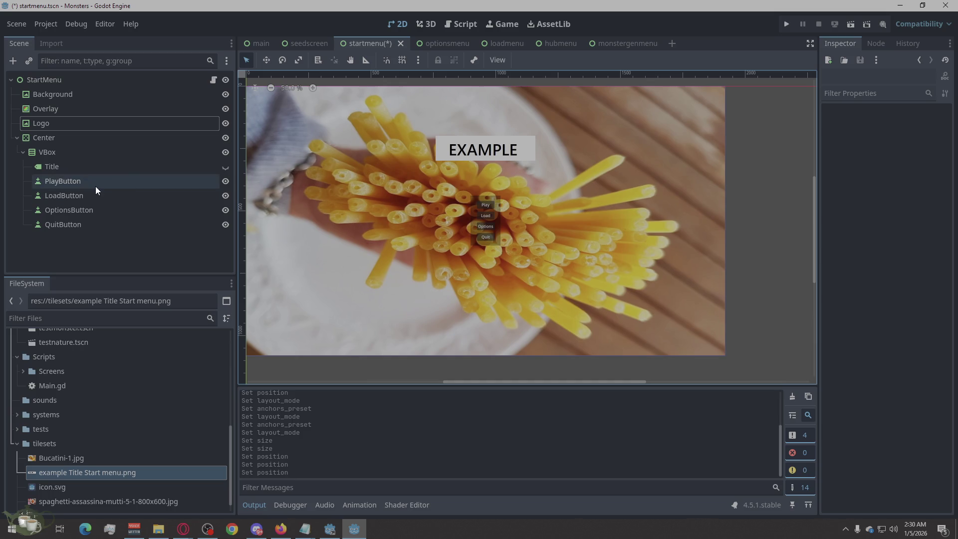
pyautogui.hotkey('ctrl', 's')
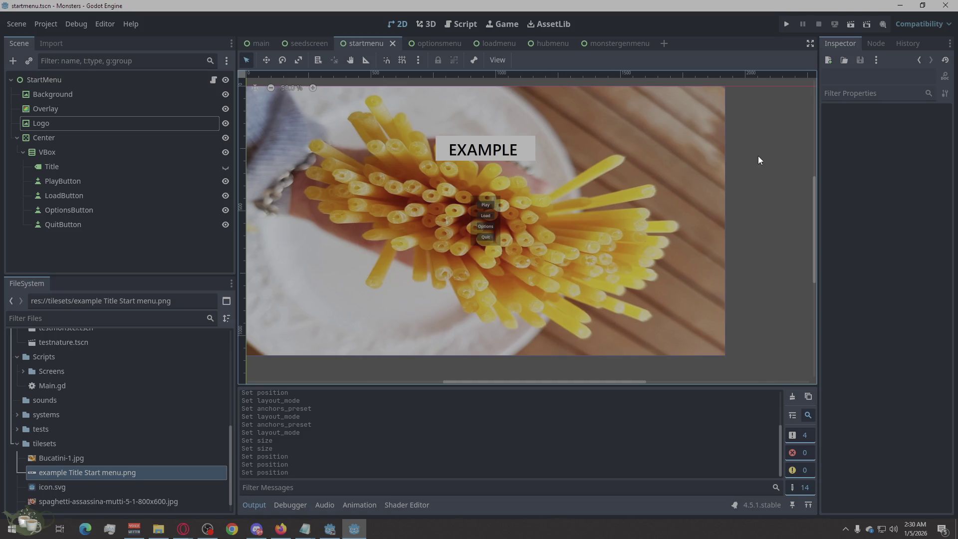
pyautogui.click(786, 24)
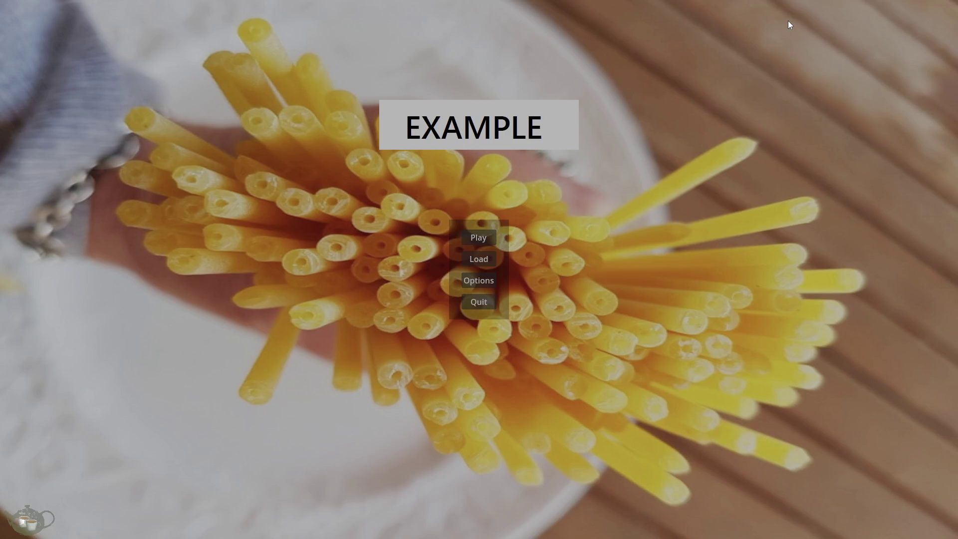
pyautogui.click(479, 237)
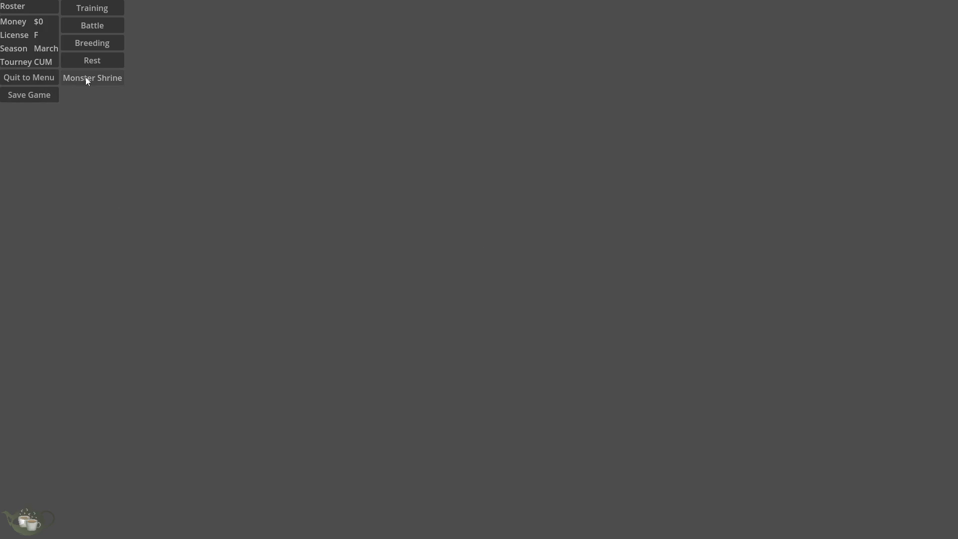
pyautogui.click(50, 83)
pyautogui.click(479, 300)
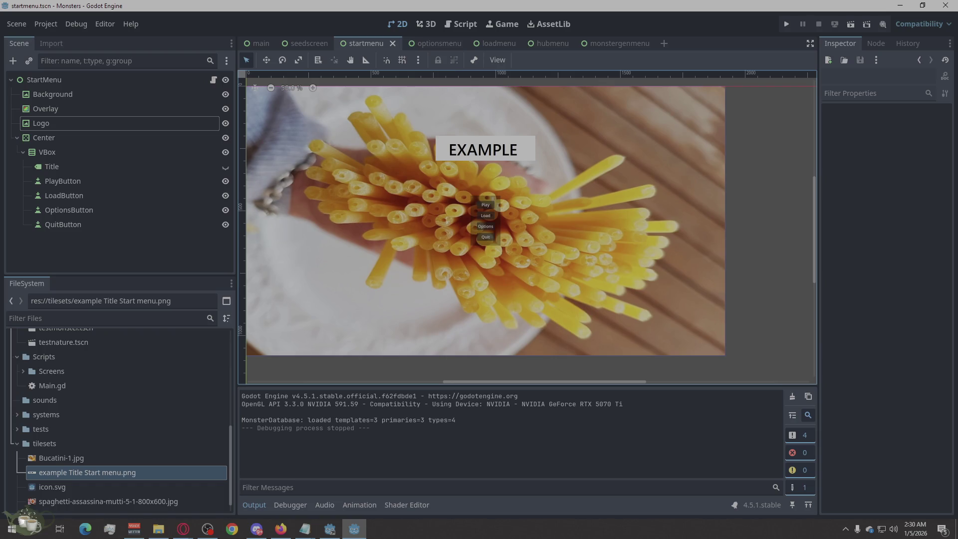
pyautogui.click(183, 528)
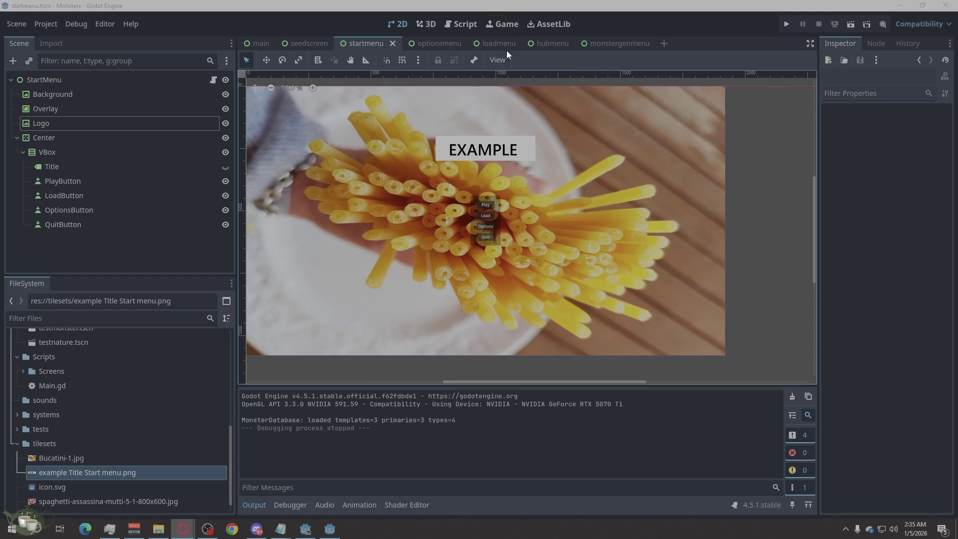
pyautogui.click(429, 43)
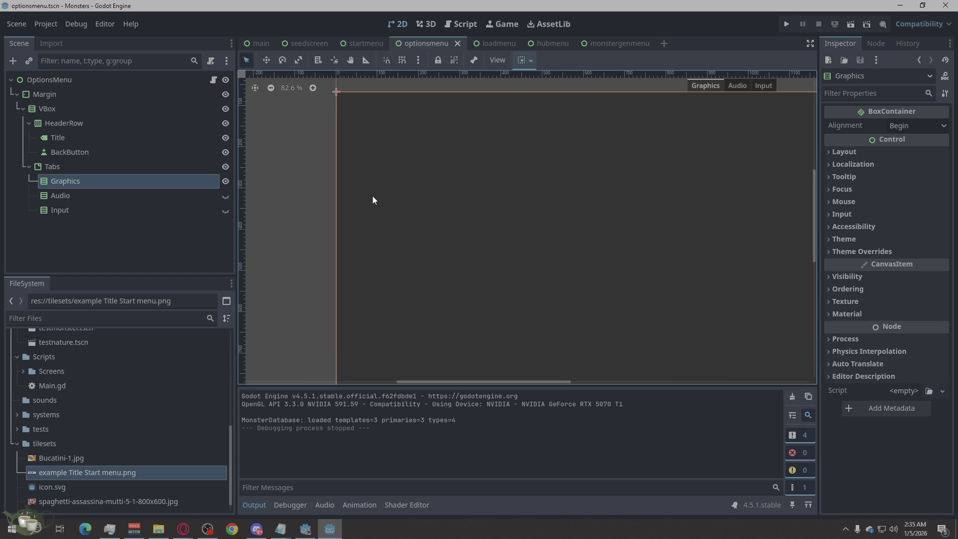
# Step: In the optionsmenu scene, bring up the context menu for the OptionsMenu root node
pyautogui.scroll(-5, 349, 200)
pyautogui.scroll(3, 349, 239)
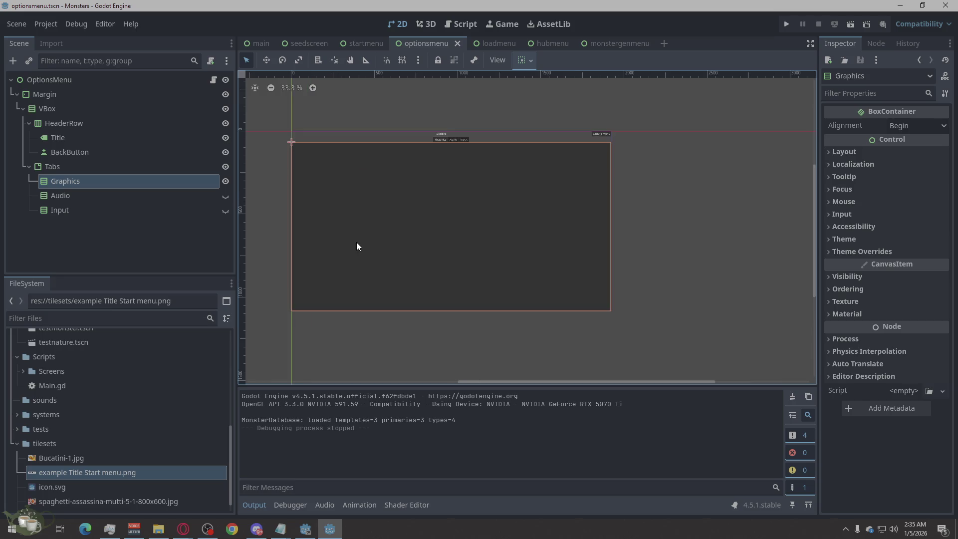
pyautogui.scroll(-2, 376, 245)
pyautogui.scroll(2, 372, 216)
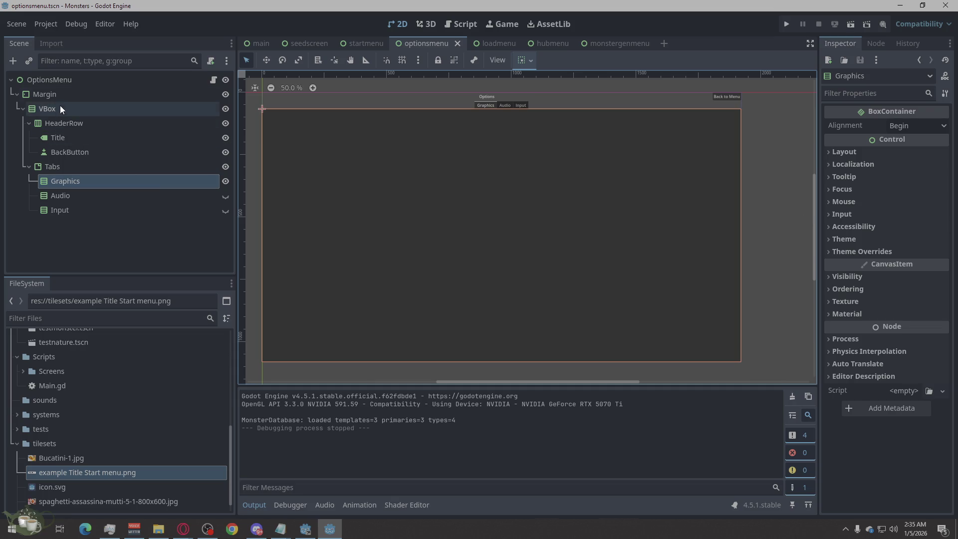
pyautogui.rightClick(67, 84)
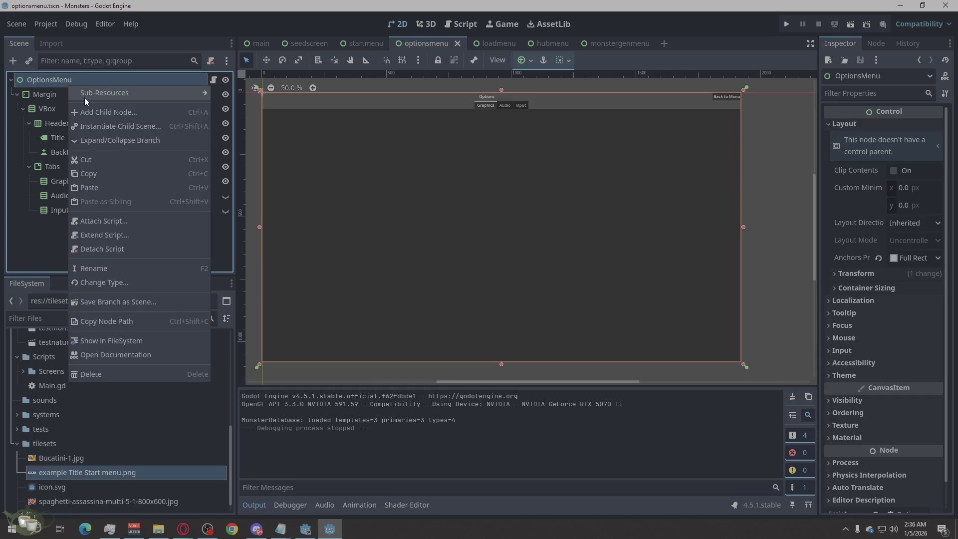
# Step: Add a TextureRect child to OptionsMenu and drag it above Margin as the first child
pyautogui.click(102, 111)
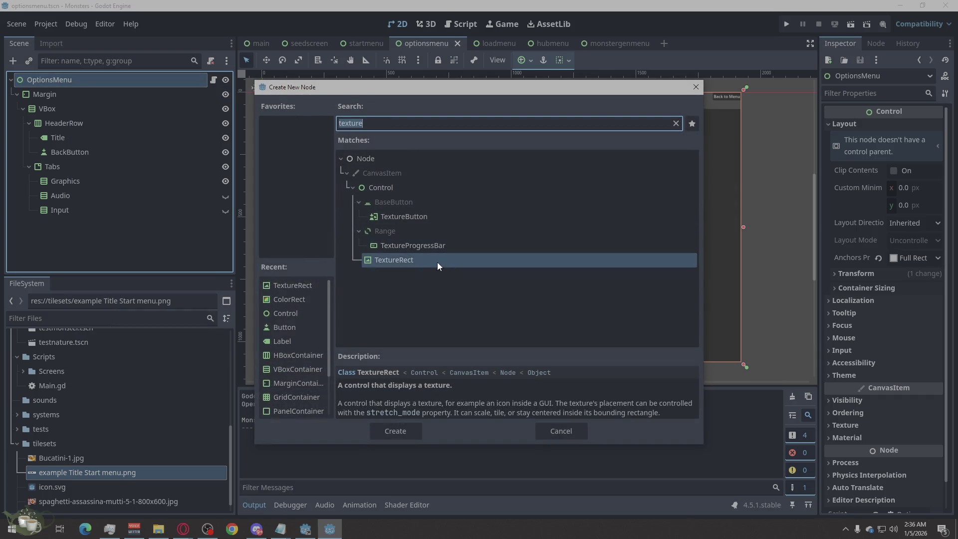
pyautogui.click(395, 429)
pyautogui.moveTo(37, 226)
pyautogui.mouseDown()
pyautogui.moveTo(56, 142)
pyautogui.moveTo(45, 88)
pyautogui.mouseUp()
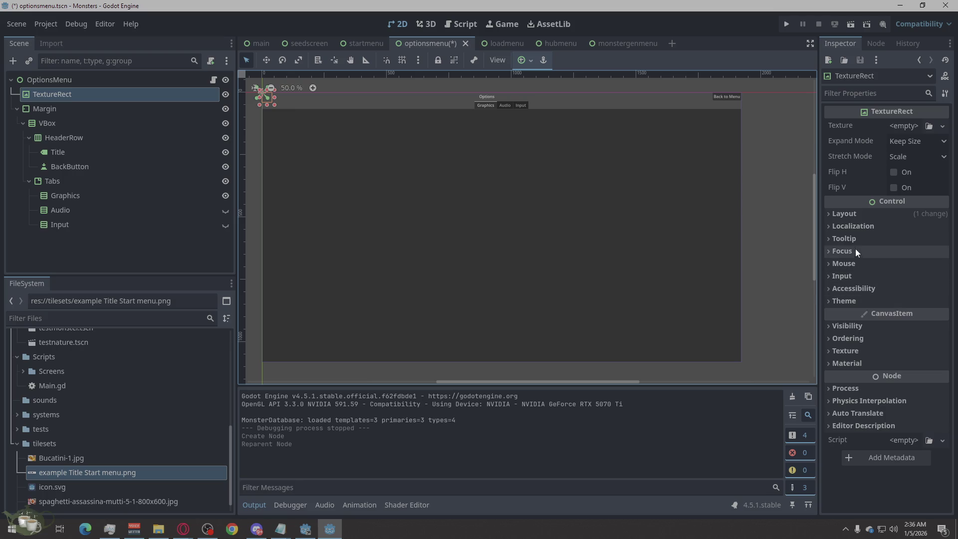
# Step: Set the TextureRect's layout mode to Anchors with the Full Rect preset
pyautogui.click(846, 213)
pyautogui.click(914, 325)
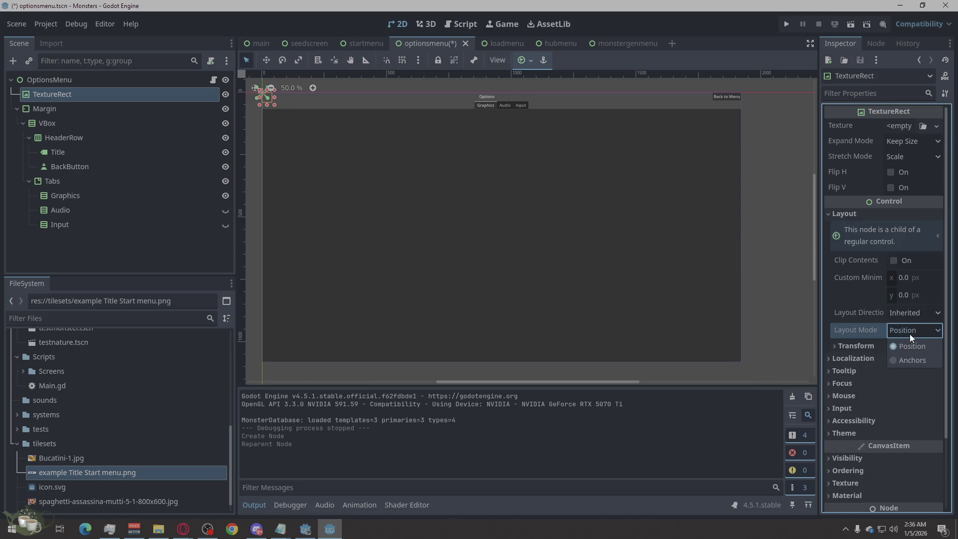
pyautogui.click(896, 355)
pyautogui.click(892, 345)
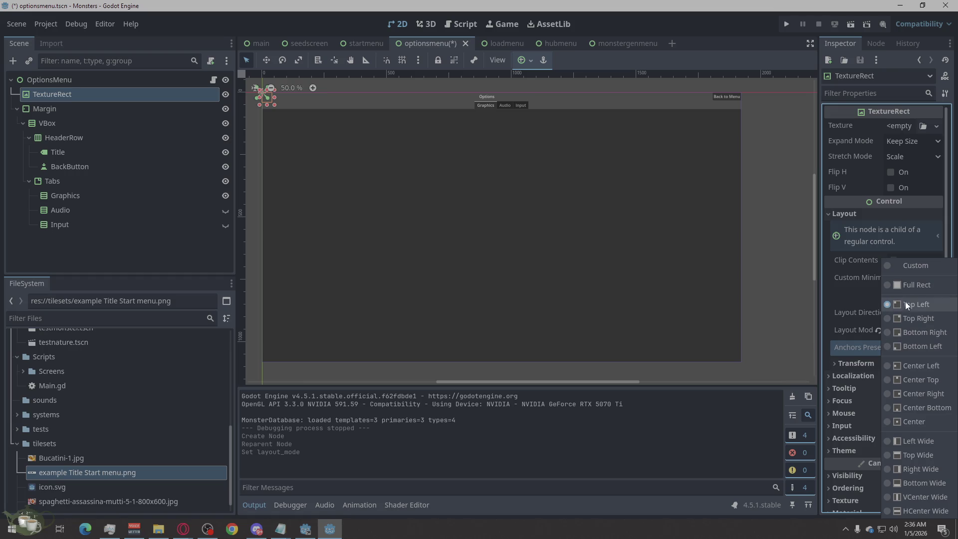
pyautogui.click(911, 285)
# Step: Reselect the TextureRect and drop spaghetti-assassina-mutti-5-1-800x600.jpg onto its Texture field
pyautogui.click(776, 258)
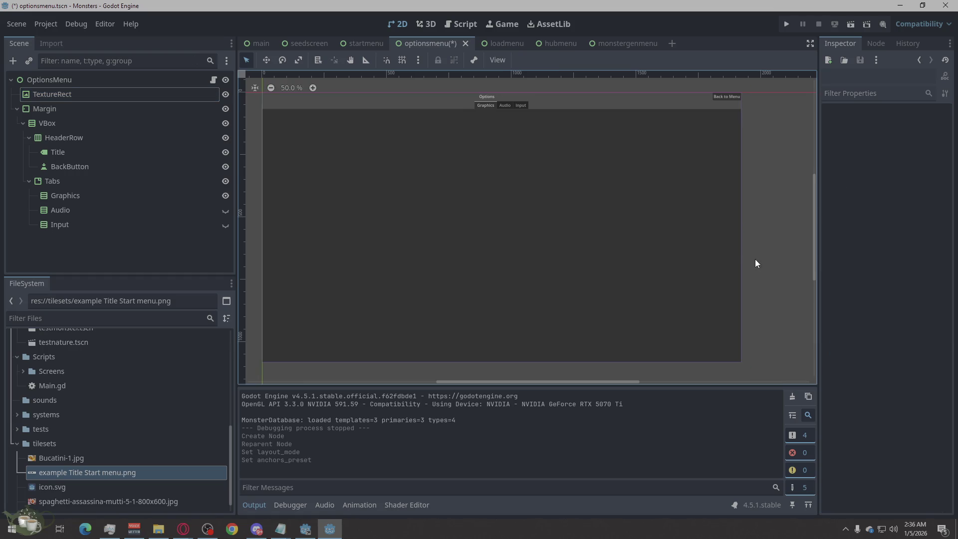
pyautogui.click(69, 99)
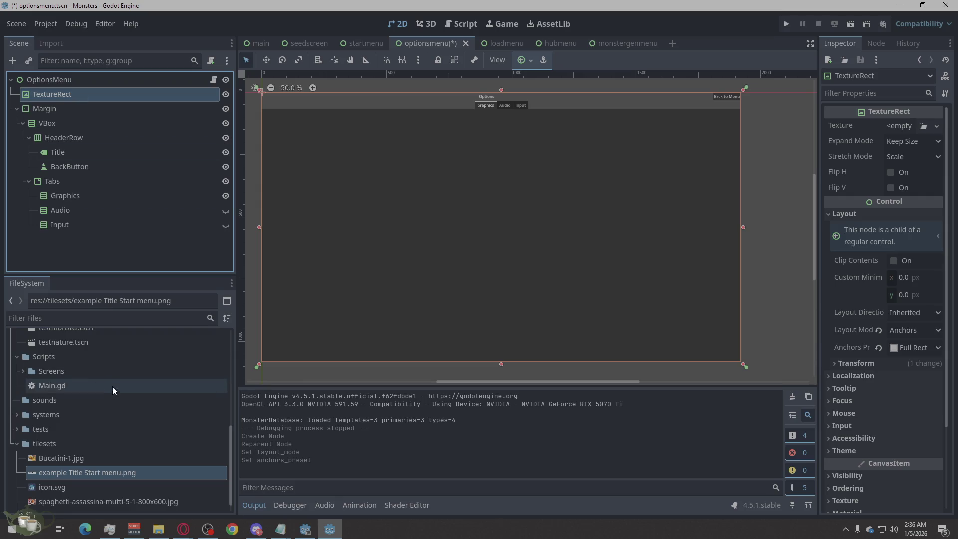
pyautogui.scroll(-1, 112, 439)
pyautogui.moveTo(71, 482)
pyautogui.mouseDown()
pyautogui.moveTo(678, 130)
pyautogui.moveTo(896, 127)
pyautogui.mouseUp()
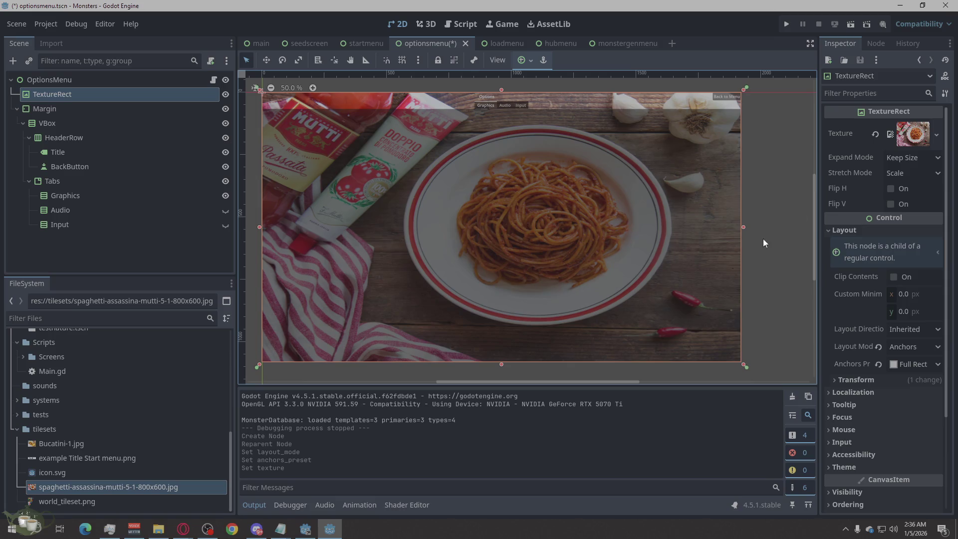
# Step: Deselect the TextureRect to view the spaghetti photo behind the Options header and tabs
pyautogui.click(780, 236)
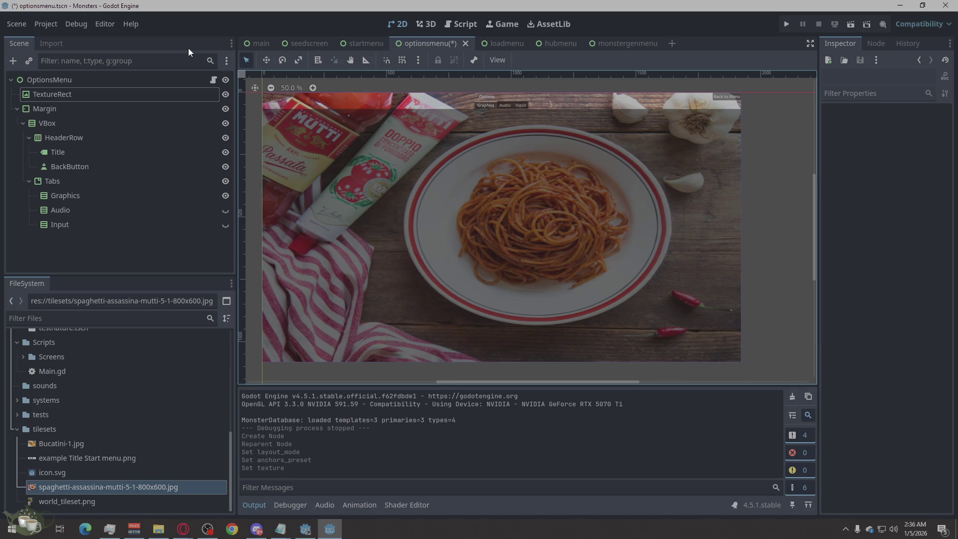
# Step: Save the scene, run the game, view Options, return to the menu, then quit
pyautogui.hotkey('ctrl', 's')
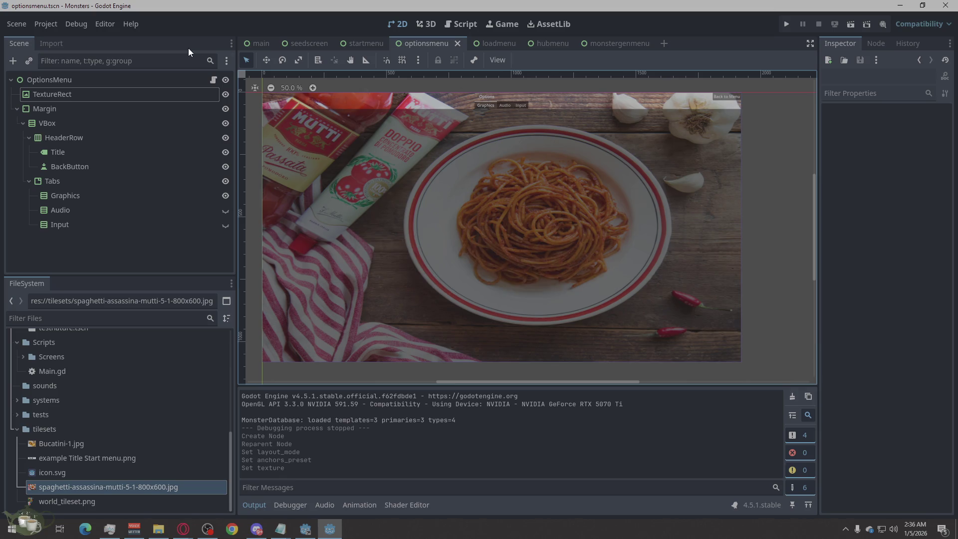
pyautogui.click(789, 29)
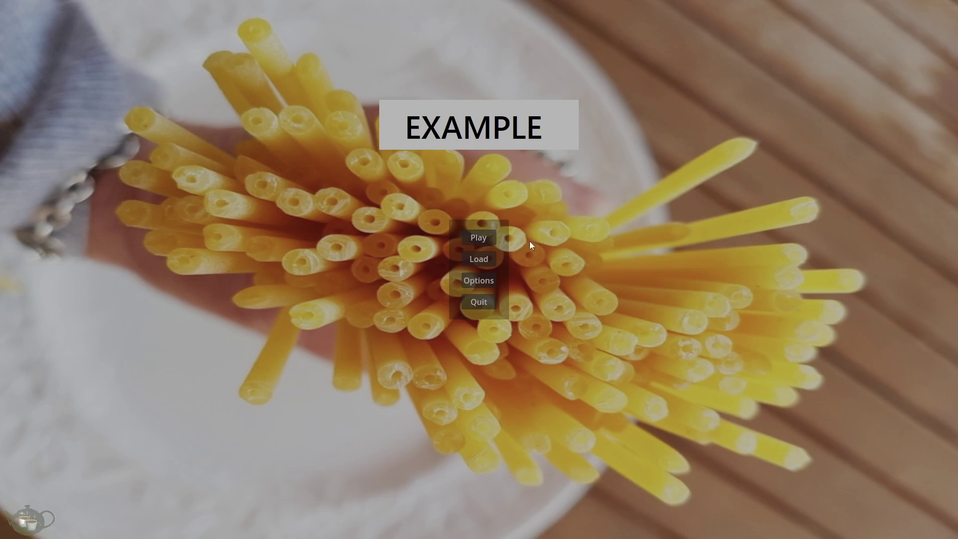
pyautogui.click(482, 280)
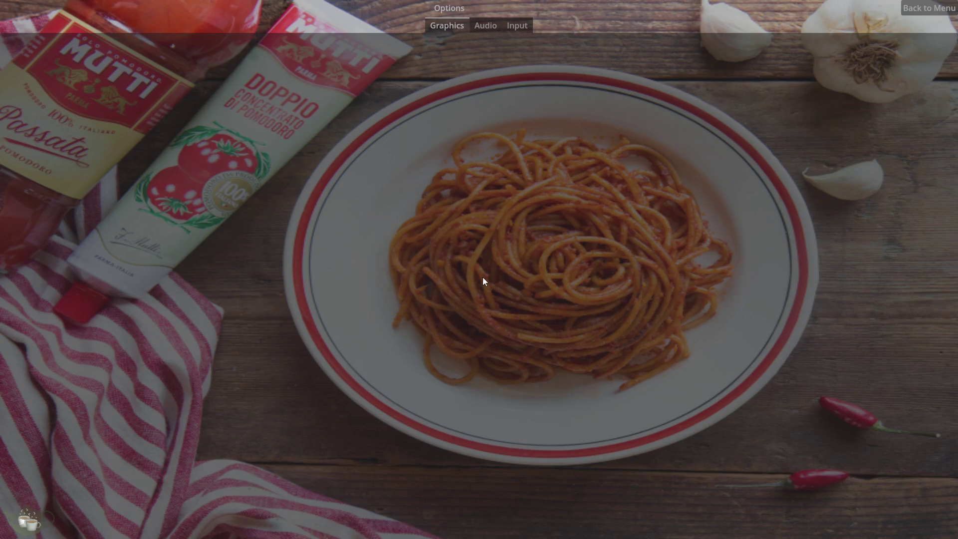
pyautogui.click(934, 15)
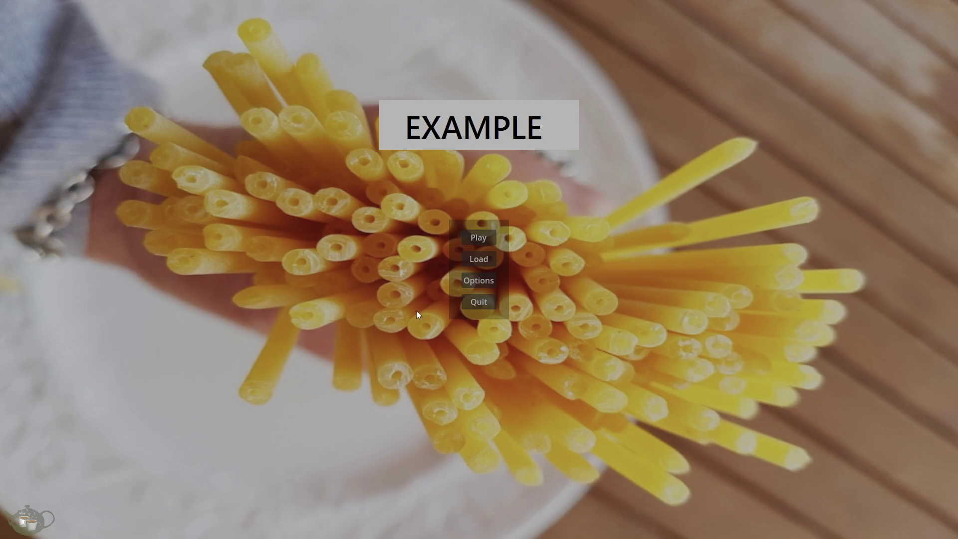
pyautogui.click(478, 307)
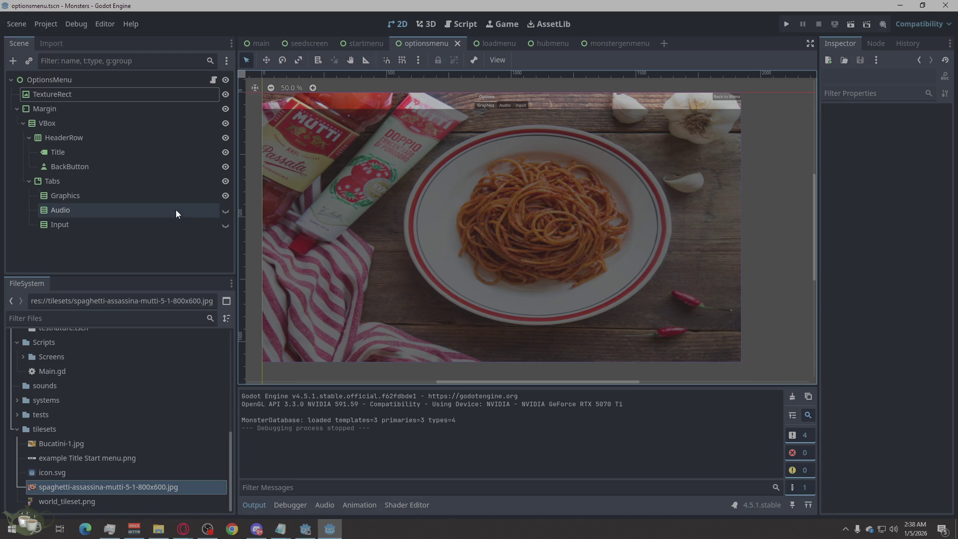
# Step: Select the OptionsMenu root node to inspect its properties
pyautogui.click(117, 86)
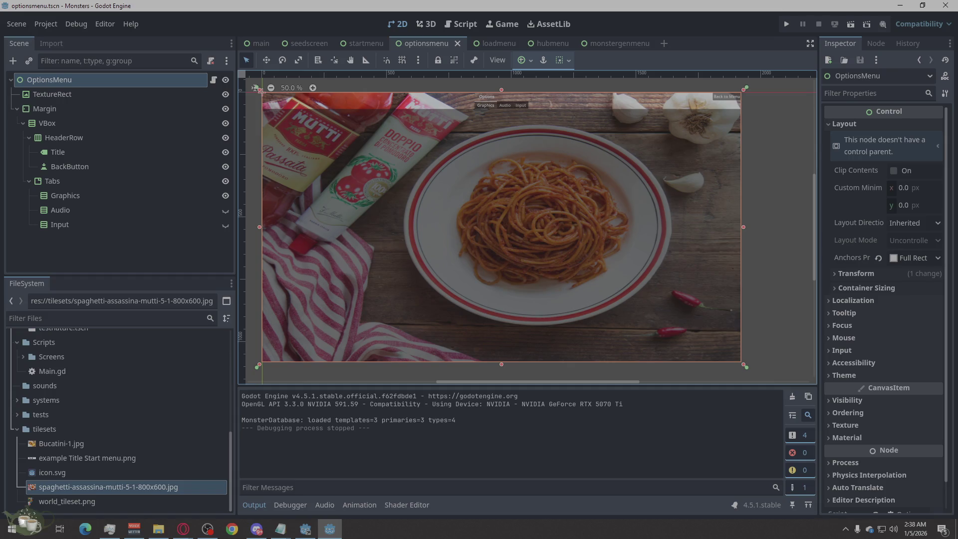
# Step: Inspect VBox and HeaderRow, then select Margin and expand its Theme Overrides Constants
pyautogui.click(117, 120)
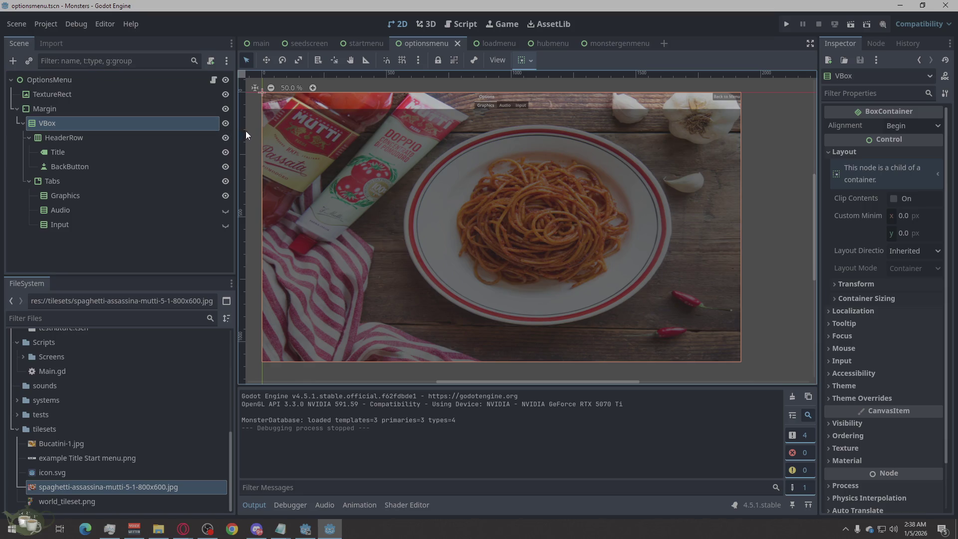
pyautogui.click(100, 137)
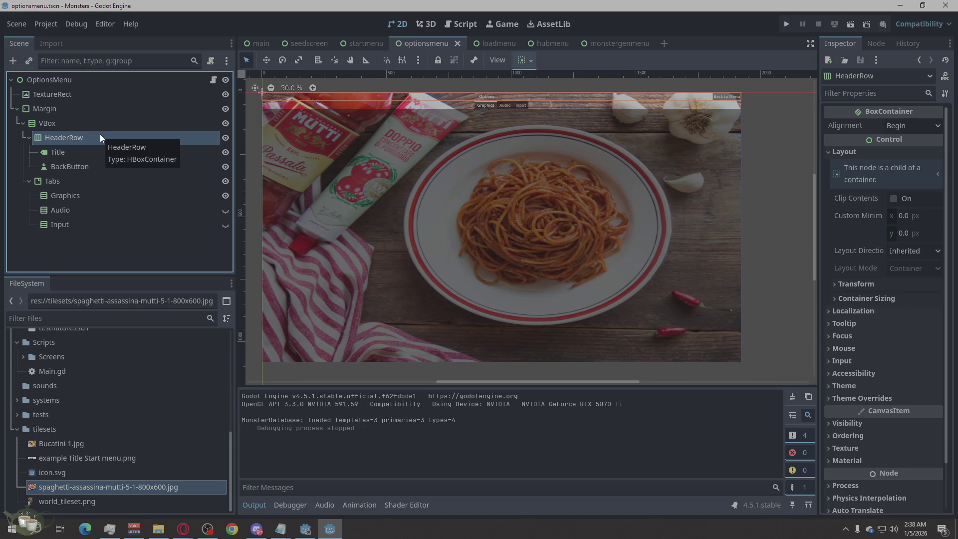
pyautogui.click(92, 110)
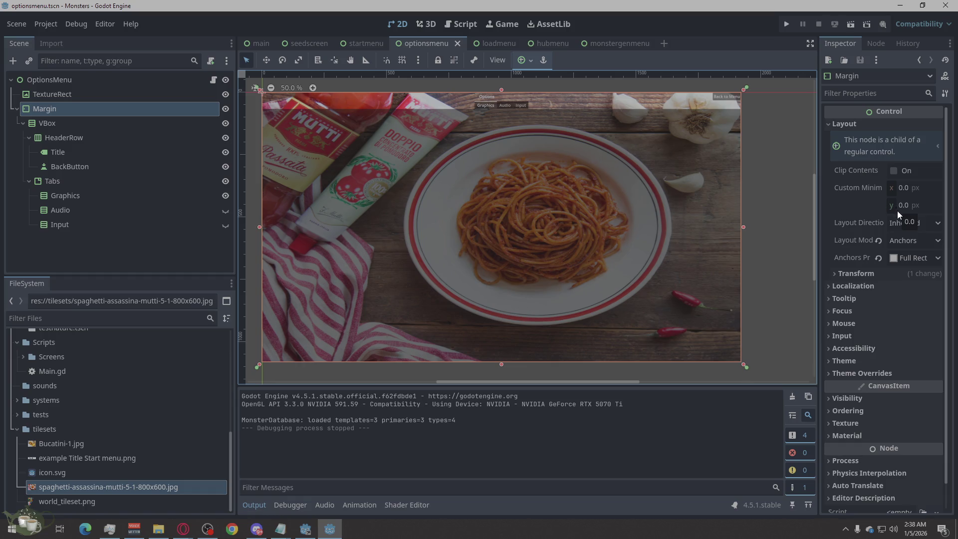
pyautogui.click(880, 375)
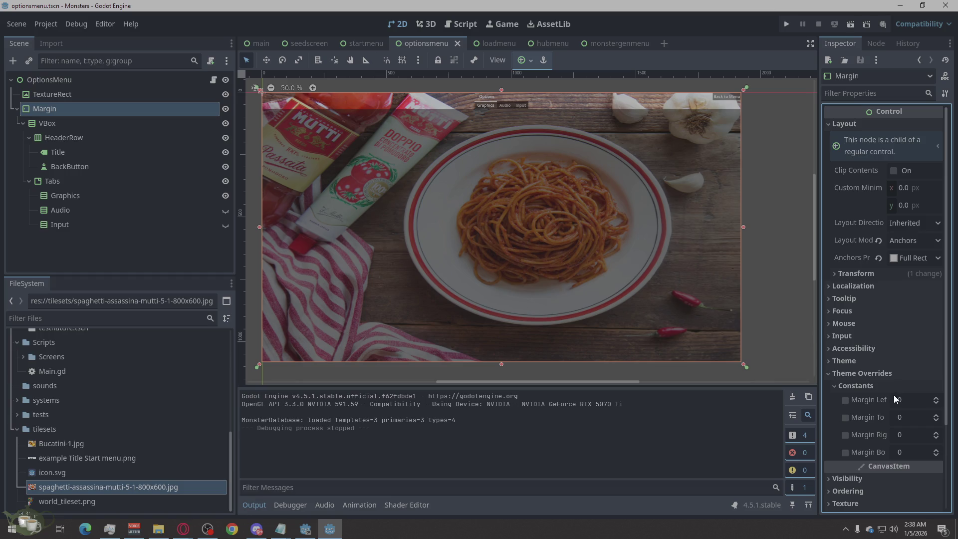
# Step: Set Margin's left, top, right and bottom margin constants to 24 each
pyautogui.click(916, 399)
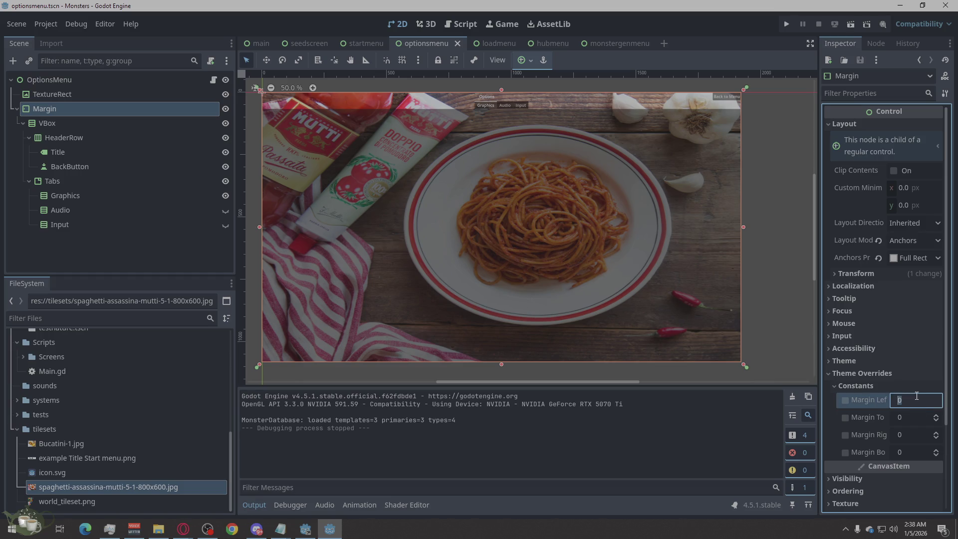
pyautogui.write('24')
pyautogui.press('Tab')
pyautogui.write('24')
pyautogui.press('Tab')
pyautogui.write('24')
pyautogui.press('Tab')
pyautogui.write('24')
pyautogui.press('Tab')
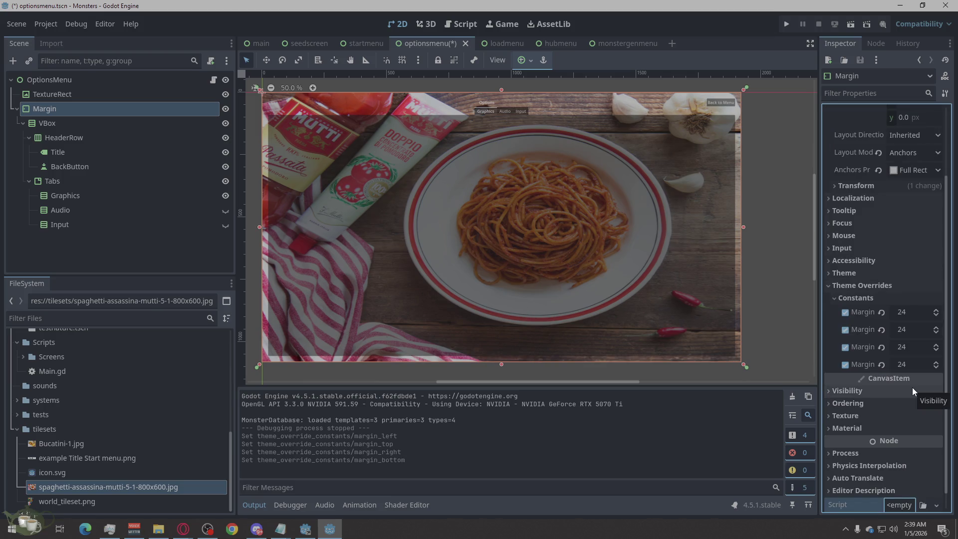
pyautogui.moveTo(908, 385)
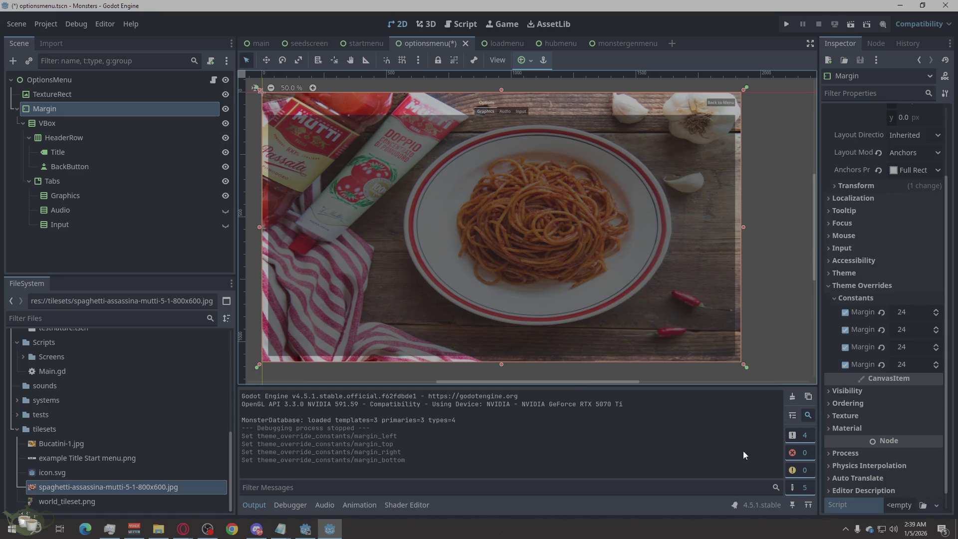
pyautogui.click(800, 352)
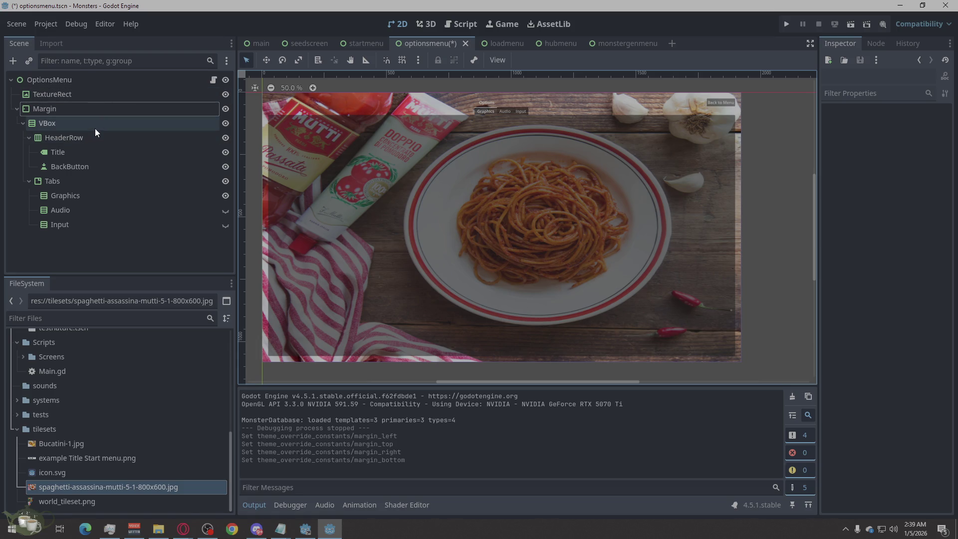
# Step: Select Tabs, expand Layout > Container Sizing, and leave Horizontal sizing at Fill
pyautogui.click(53, 181)
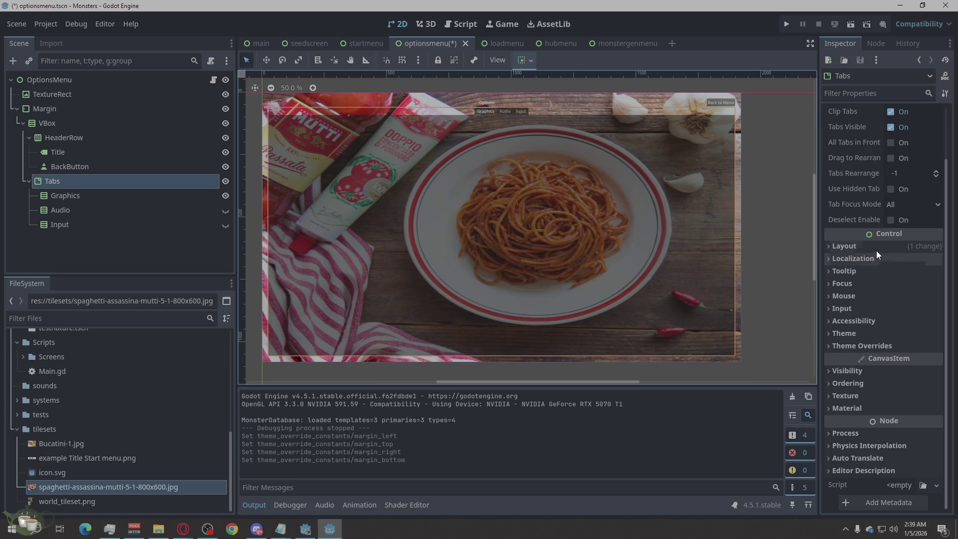
pyautogui.scroll(3, 876, 254)
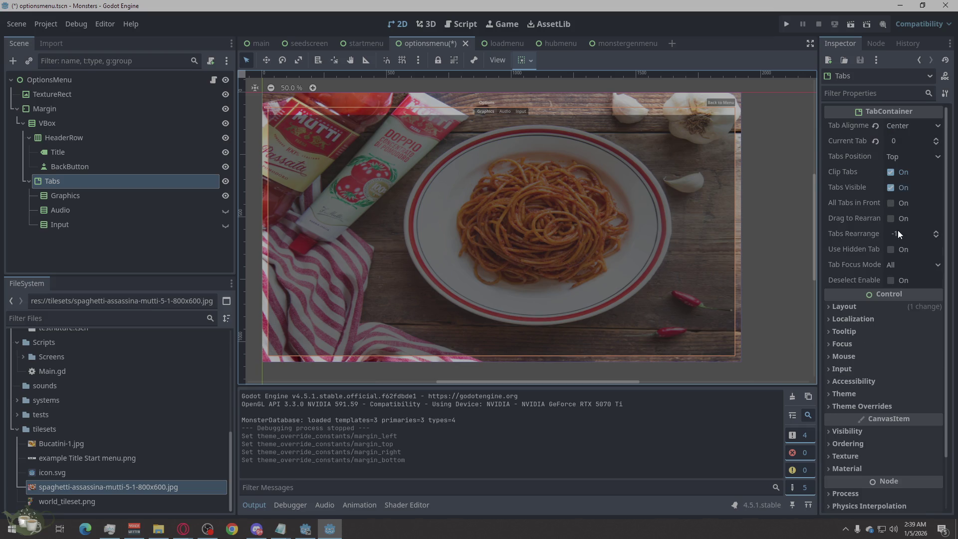
pyautogui.moveTo(858, 254)
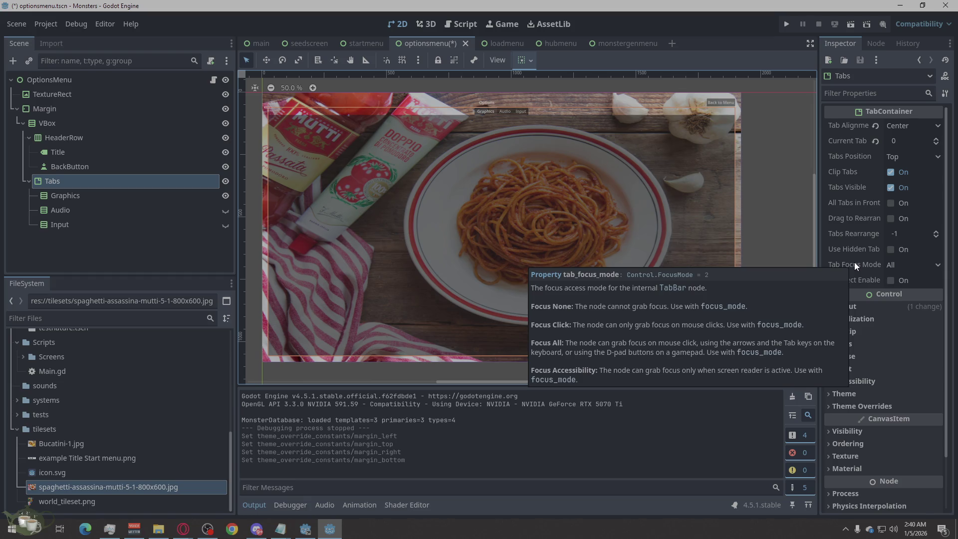
pyautogui.click(881, 310)
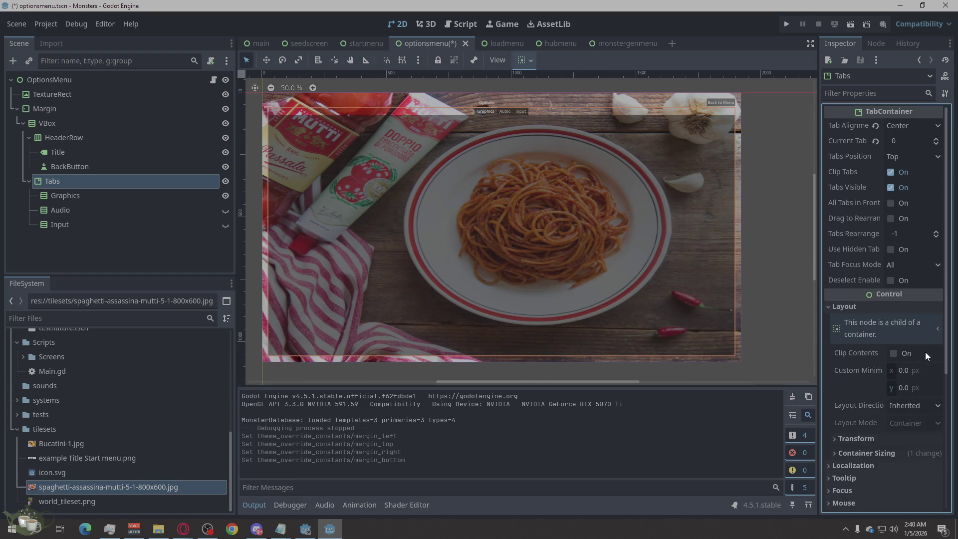
pyautogui.scroll(-3, 897, 348)
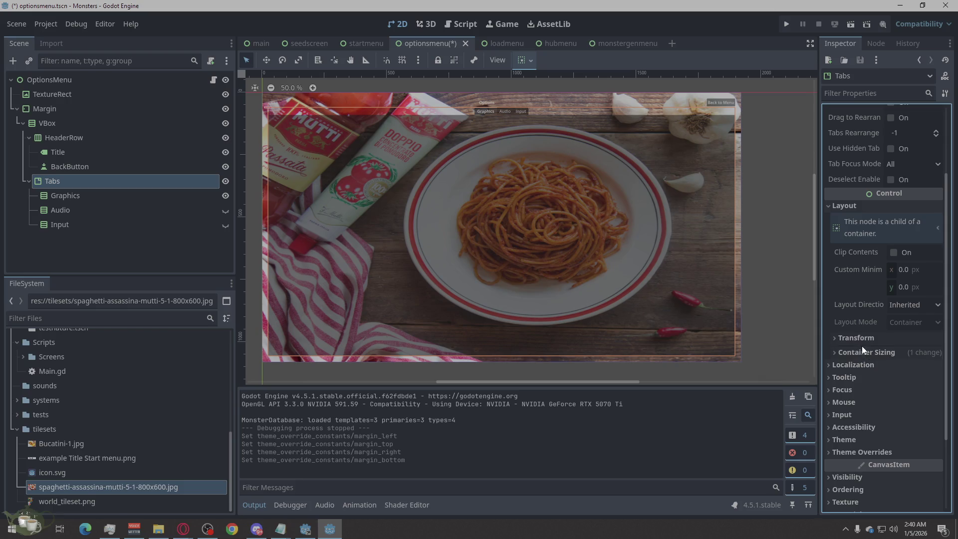
pyautogui.click(856, 352)
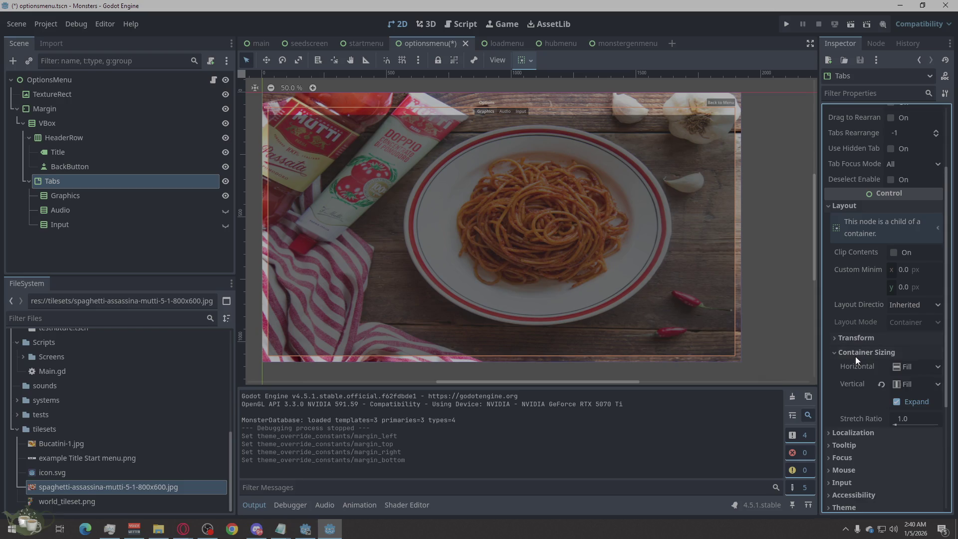
pyautogui.click(911, 372)
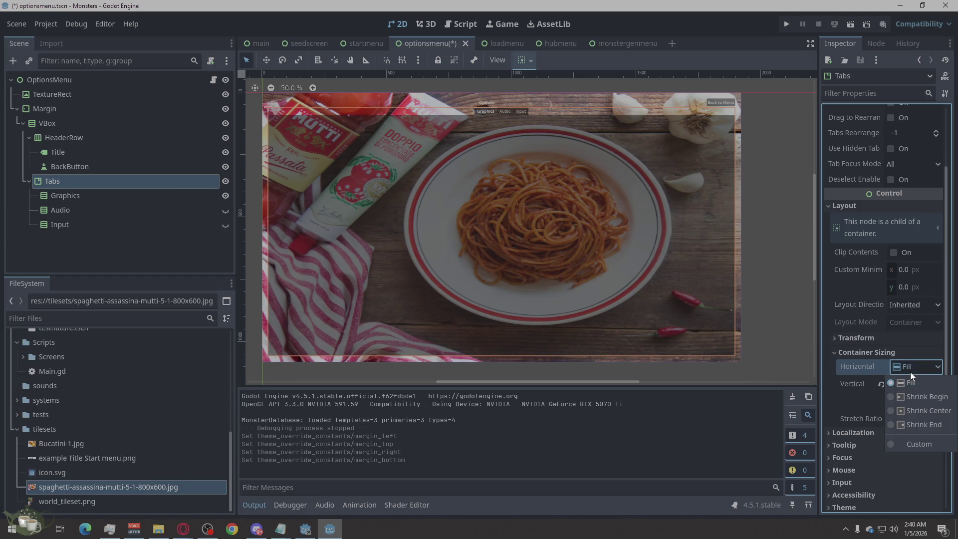
pyautogui.click(909, 372)
# Step: Keep the Tabs container's tab alignment set to Center
pyautogui.scroll(-3, 909, 372)
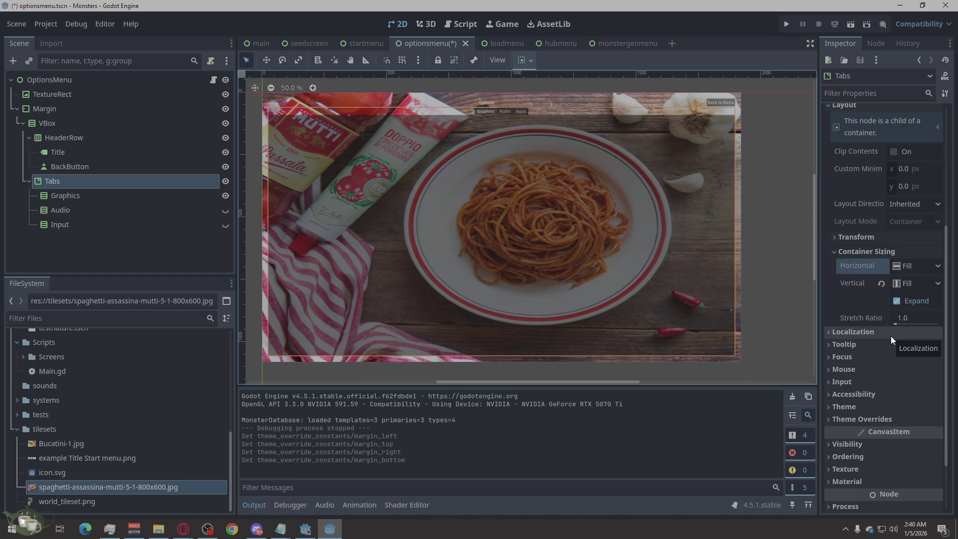
pyautogui.scroll(5, 901, 210)
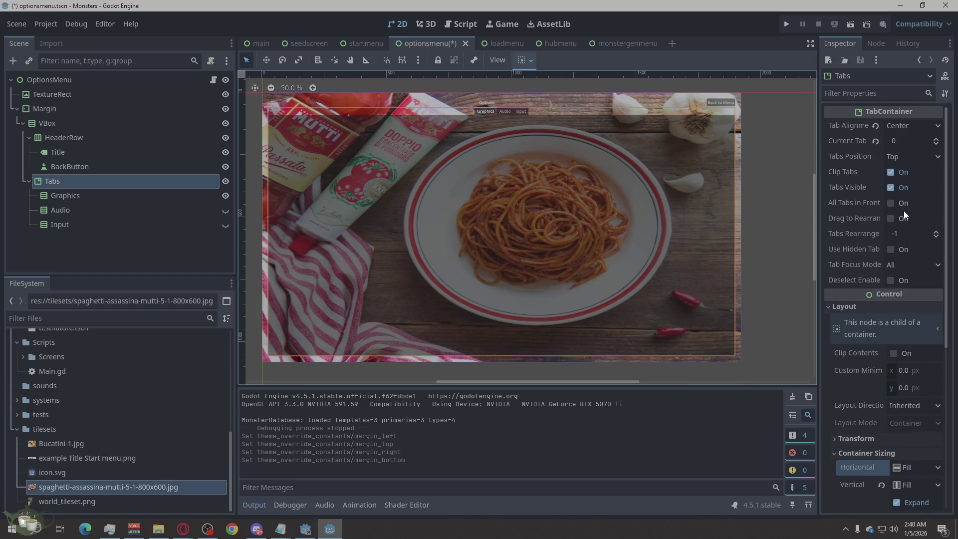
pyautogui.click(904, 125)
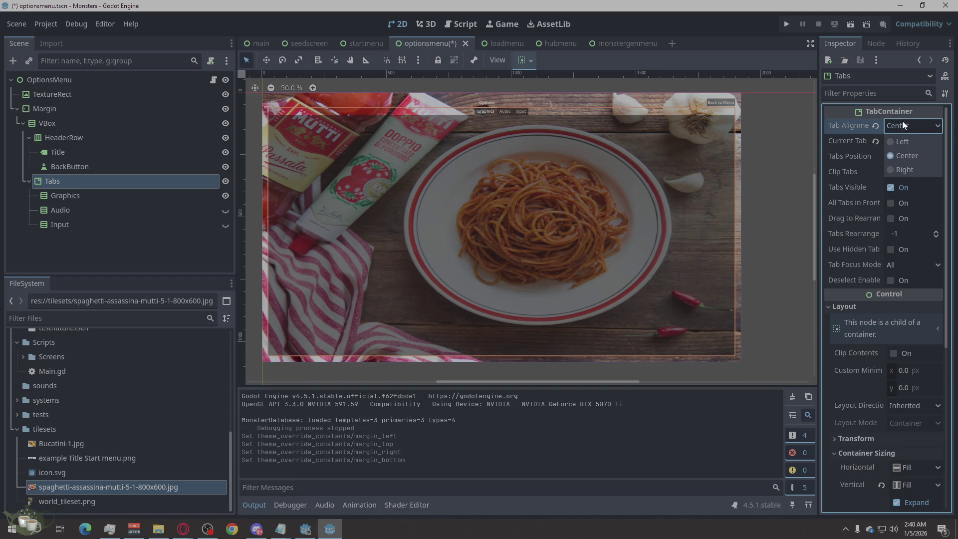
pyautogui.click(903, 122)
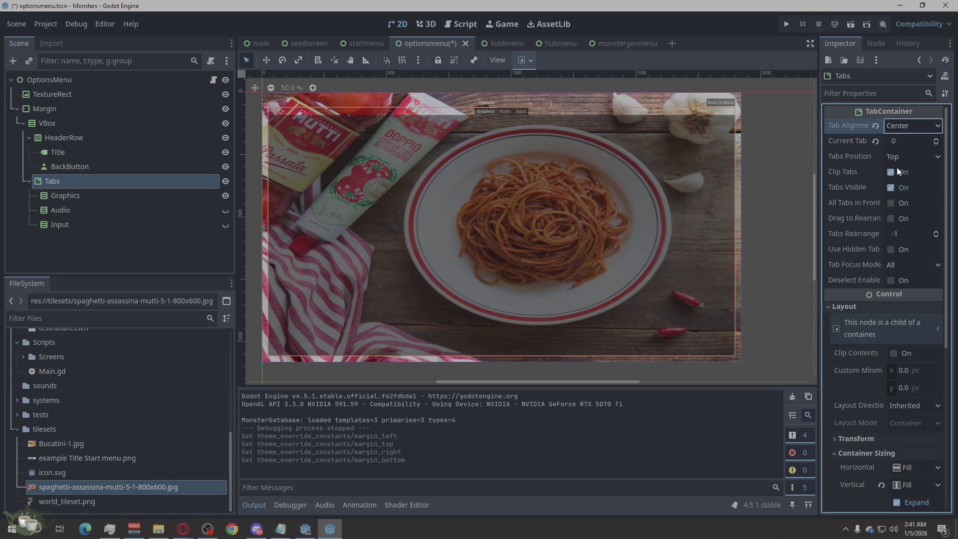
pyautogui.scroll(-2, 897, 170)
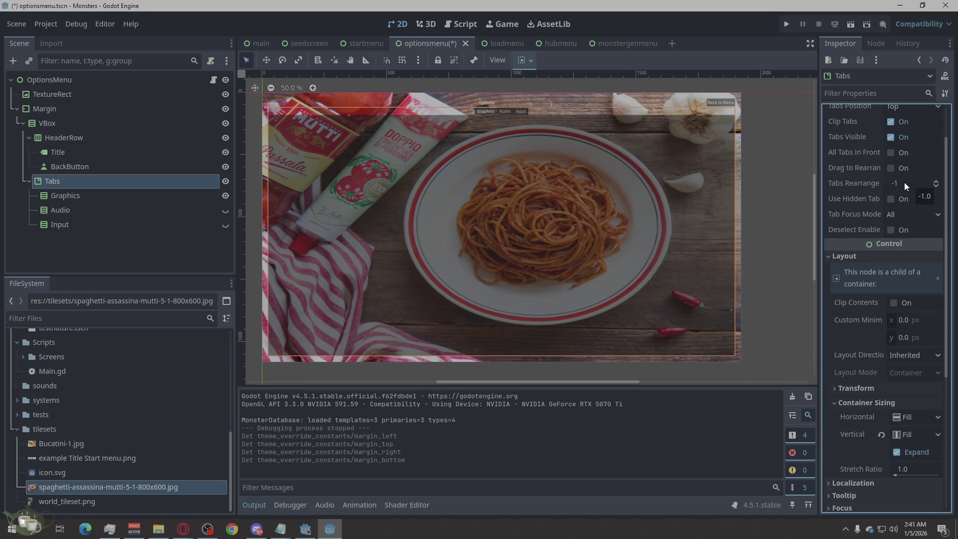
pyautogui.scroll(-2, 910, 170)
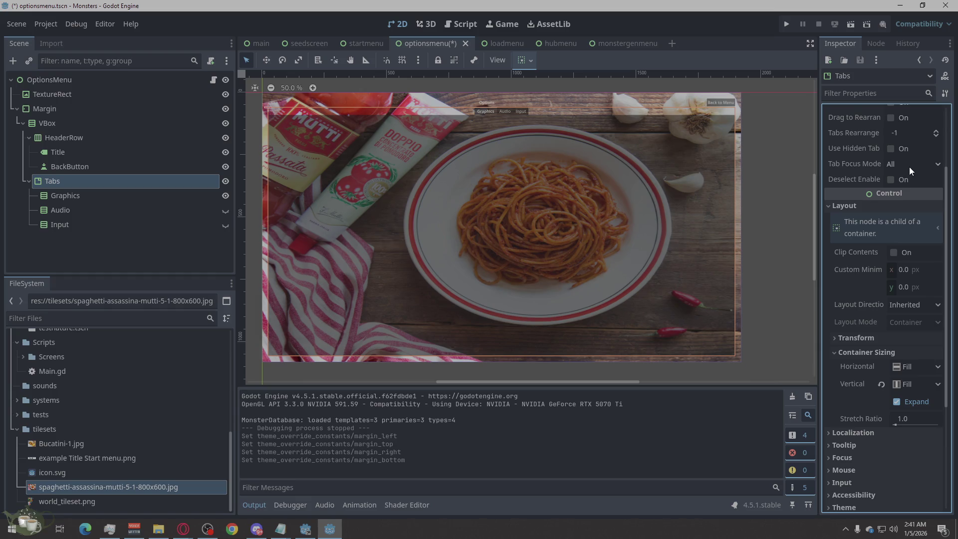
pyautogui.scroll(-4, 908, 166)
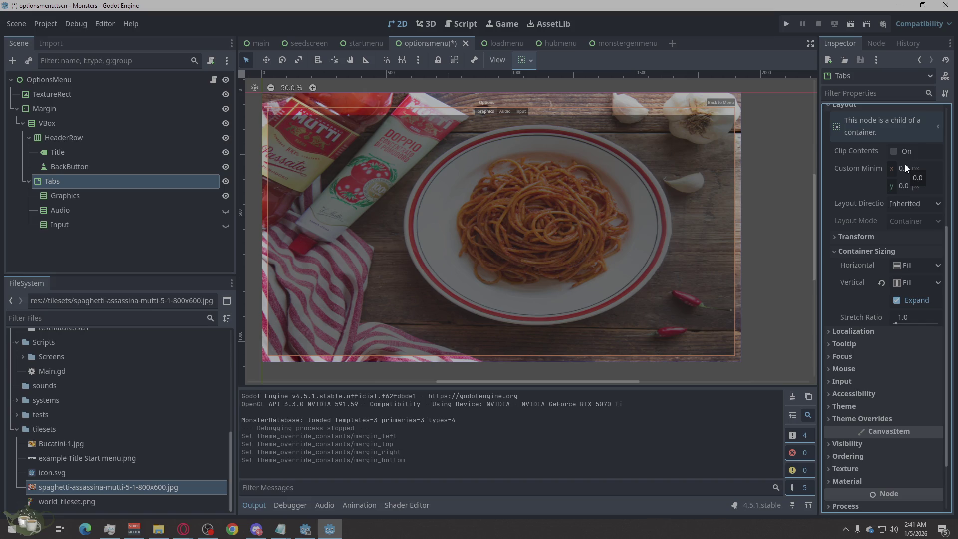
# Step: Switch Tabs' horizontal sizing to Custom and back to Fill, then select the Graphics node
pyautogui.click(902, 277)
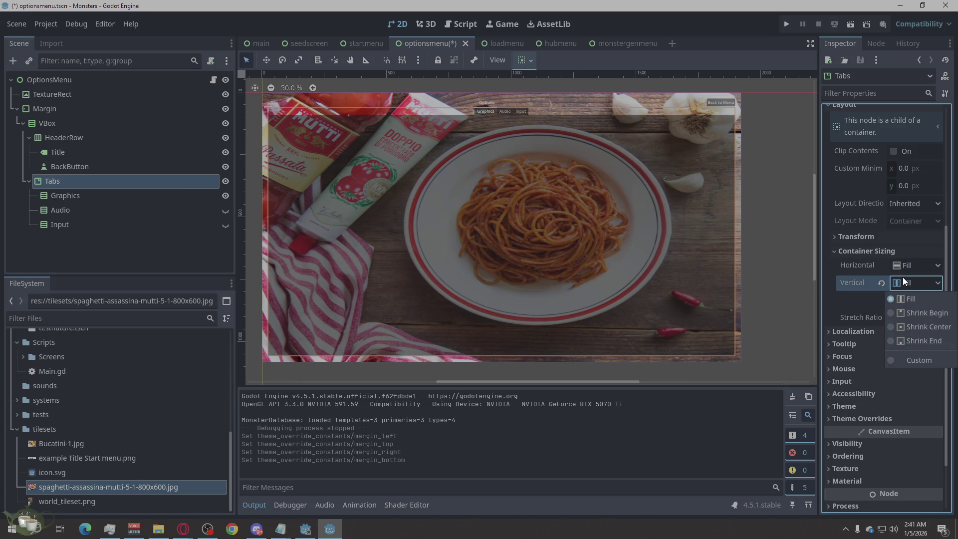
pyautogui.click(908, 262)
pyautogui.click(908, 263)
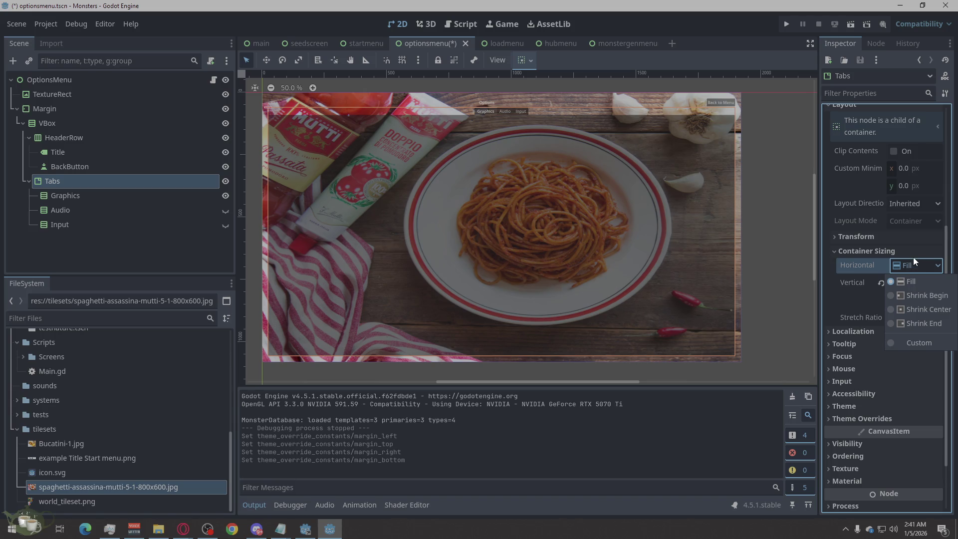
pyautogui.click(915, 343)
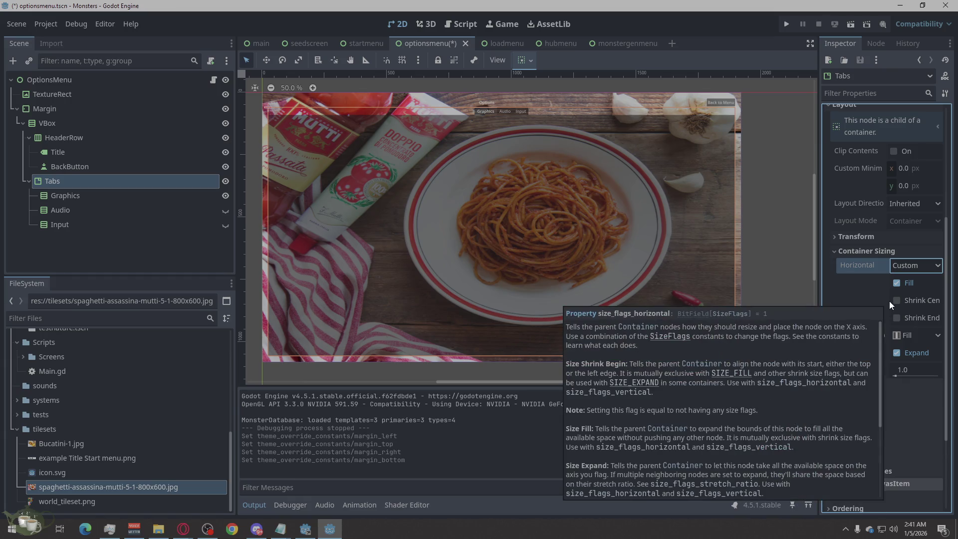
pyautogui.click(900, 270)
pyautogui.click(906, 283)
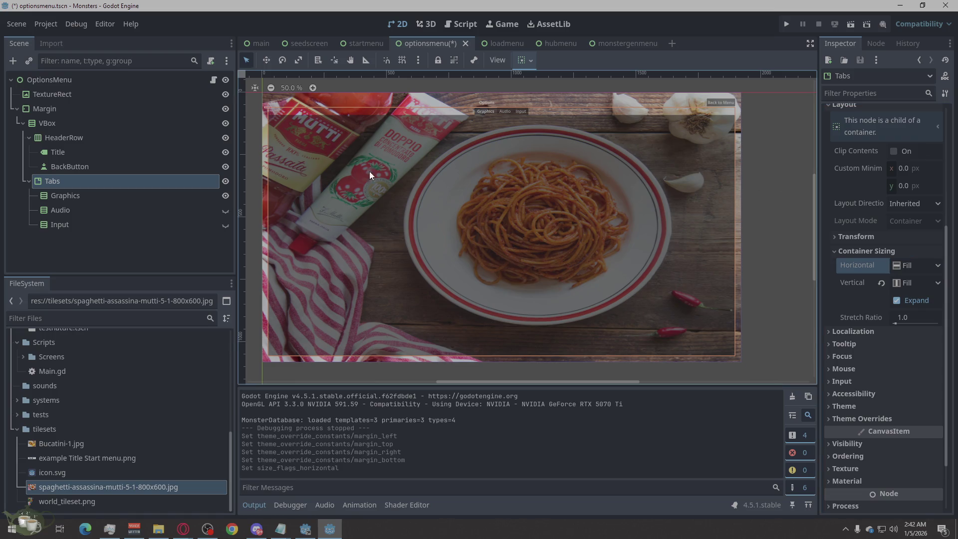
pyautogui.click(108, 194)
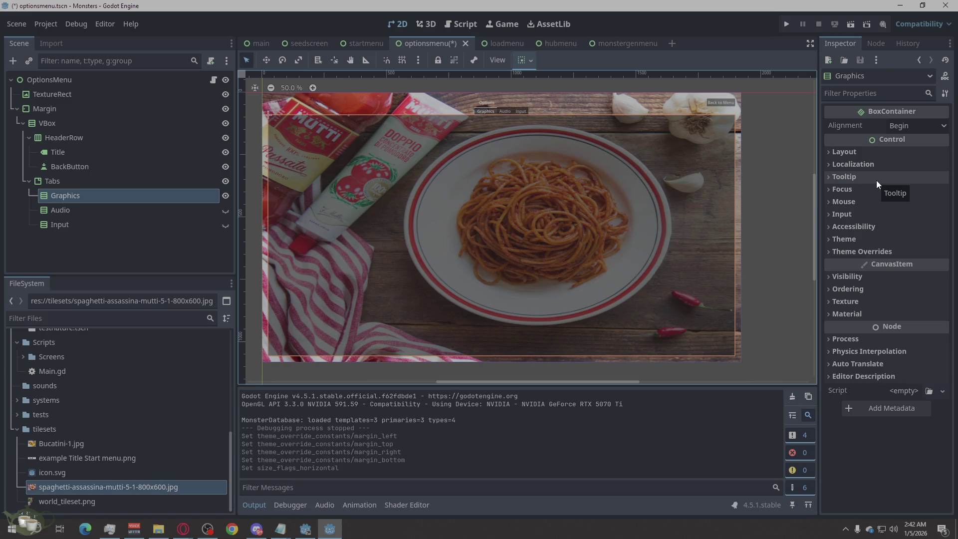
# Step: Add a CheckBox node as a child of the Graphics tab via Add Child Node
pyautogui.rightClick(112, 196)
pyautogui.click(139, 191)
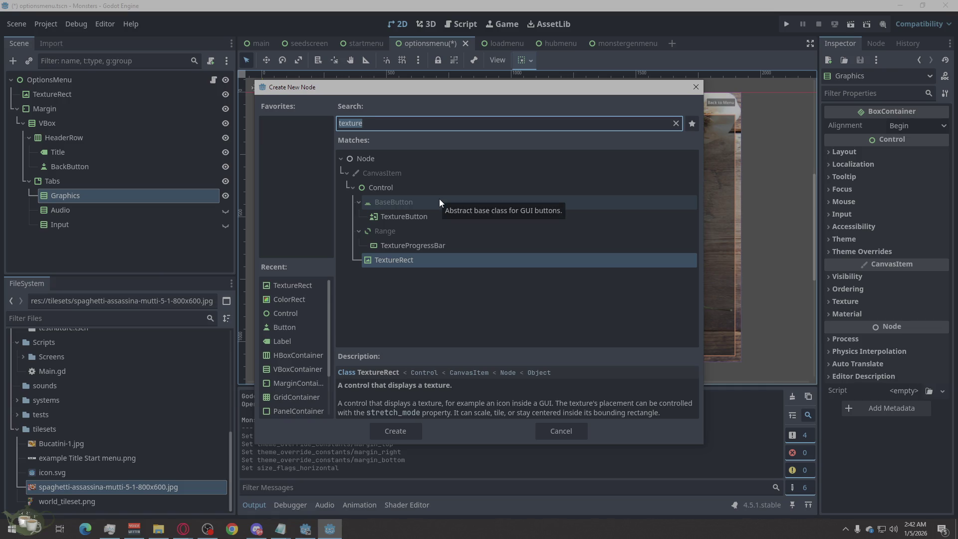
pyautogui.write('cec')
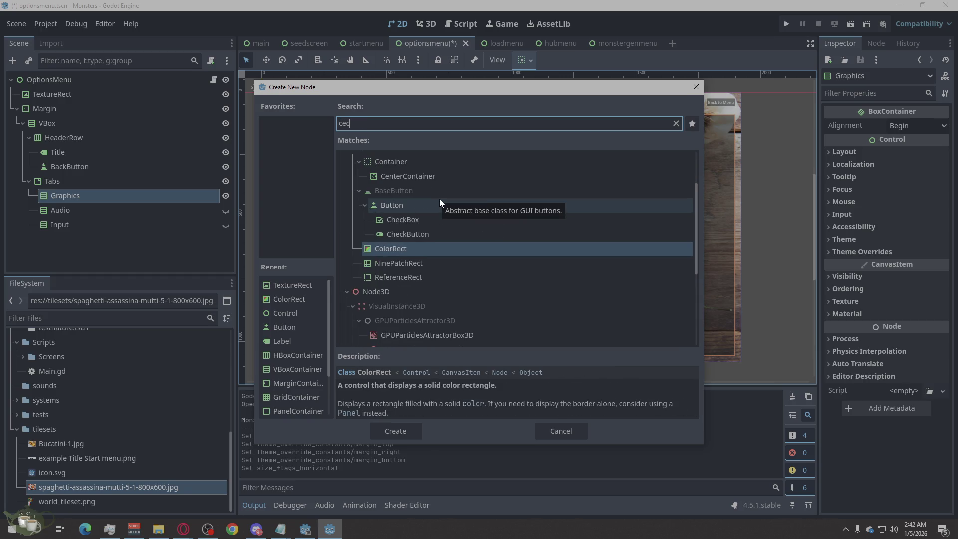
pyautogui.write('k')
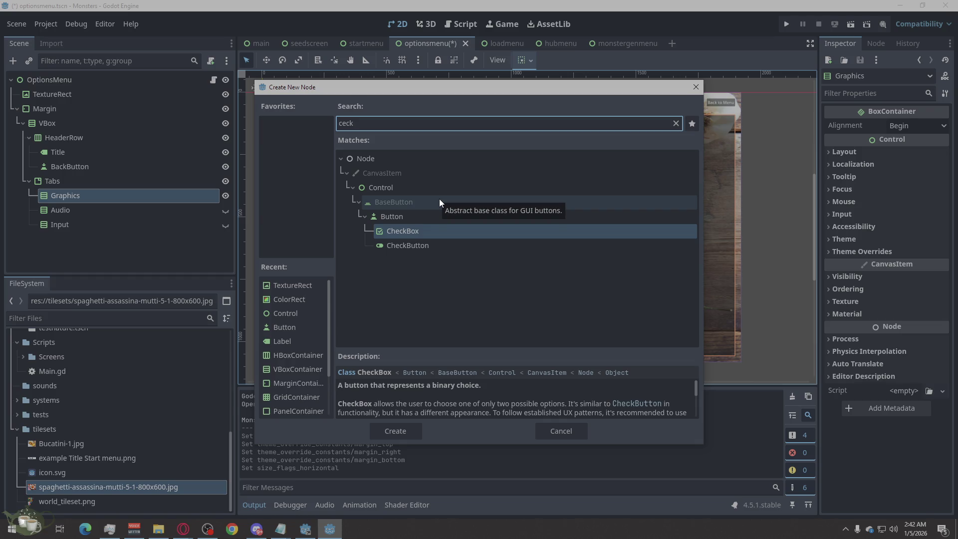
pyautogui.click(404, 437)
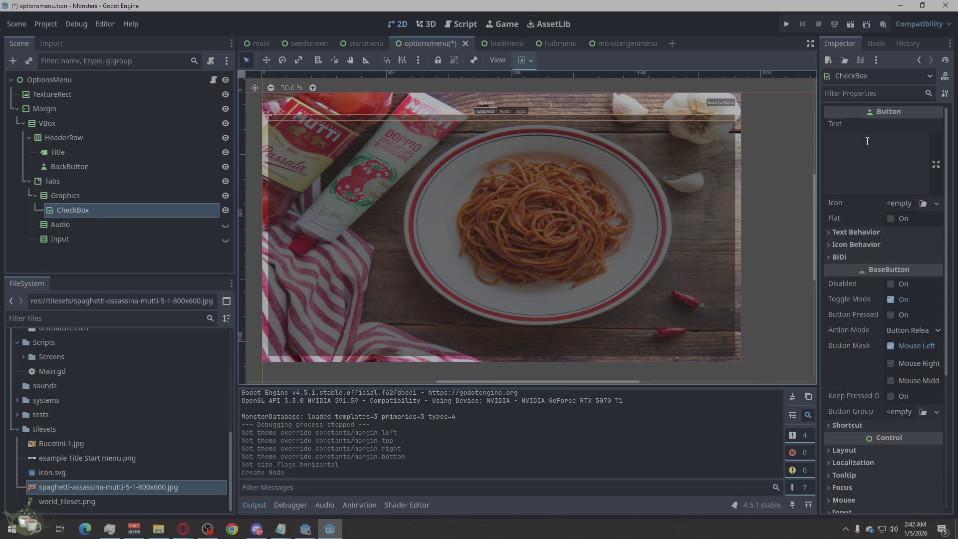
# Step: Set the CheckBox's Text property to 'Full Sceen' in the Inspector
pyautogui.click(863, 188)
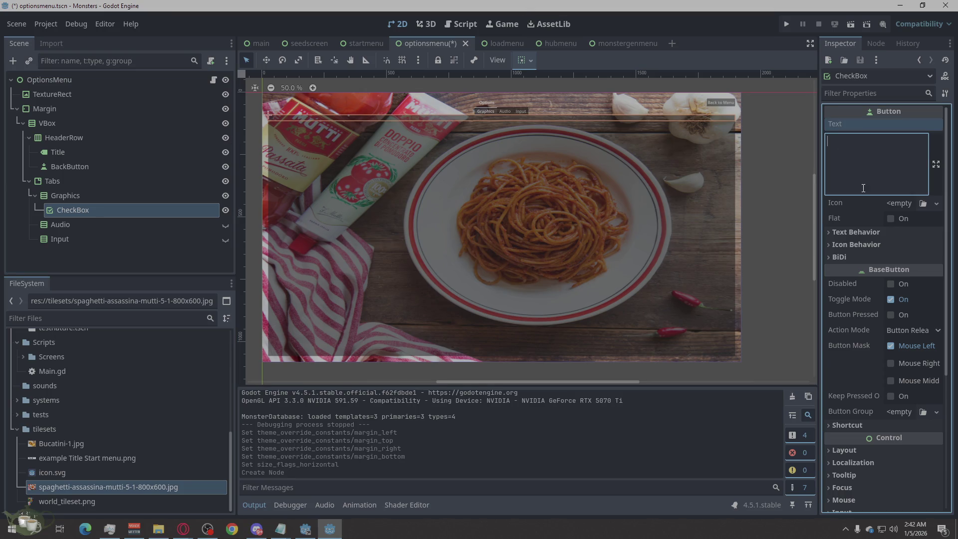
pyautogui.write('Full ')
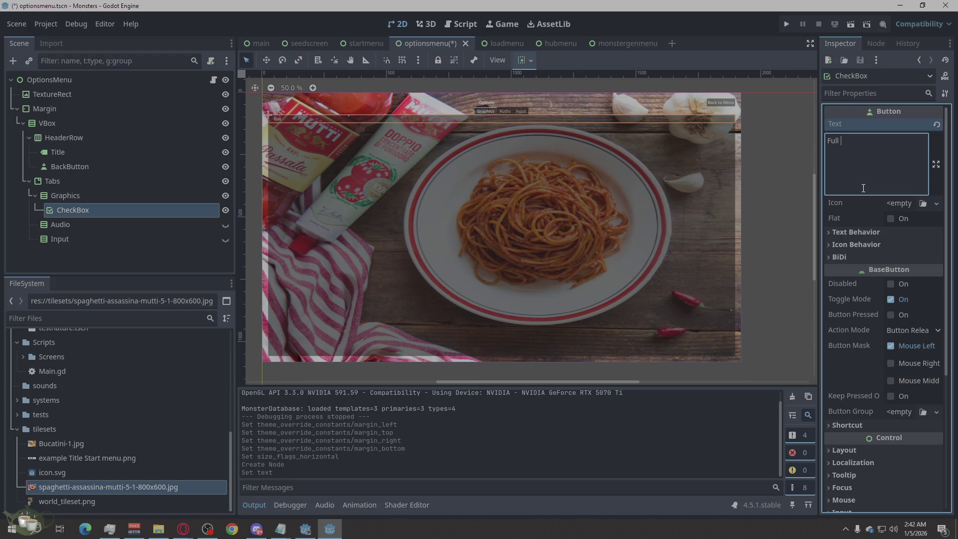
pyautogui.write('Sceen')
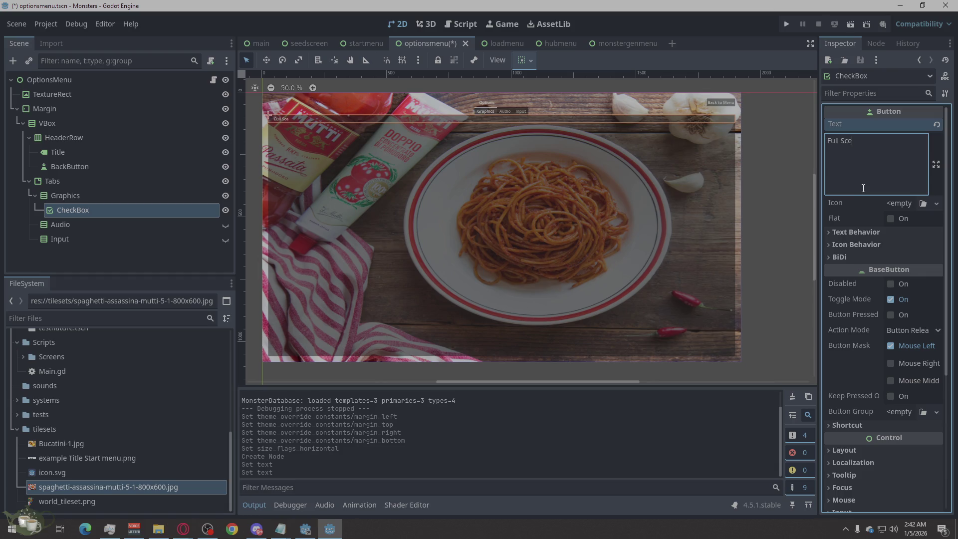